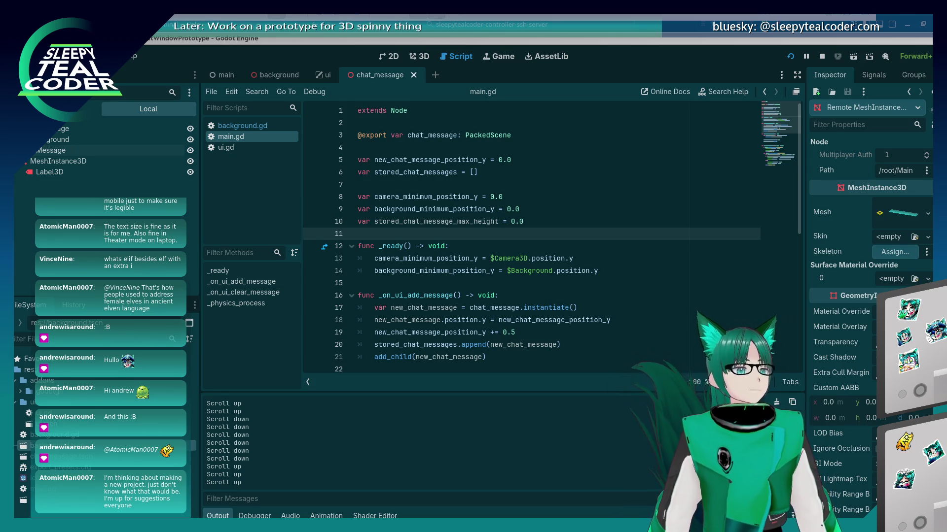
Step: Review the script around stored_chat_message_max_height, the scroll-down branch and the line 38 position check
click(606, 240)
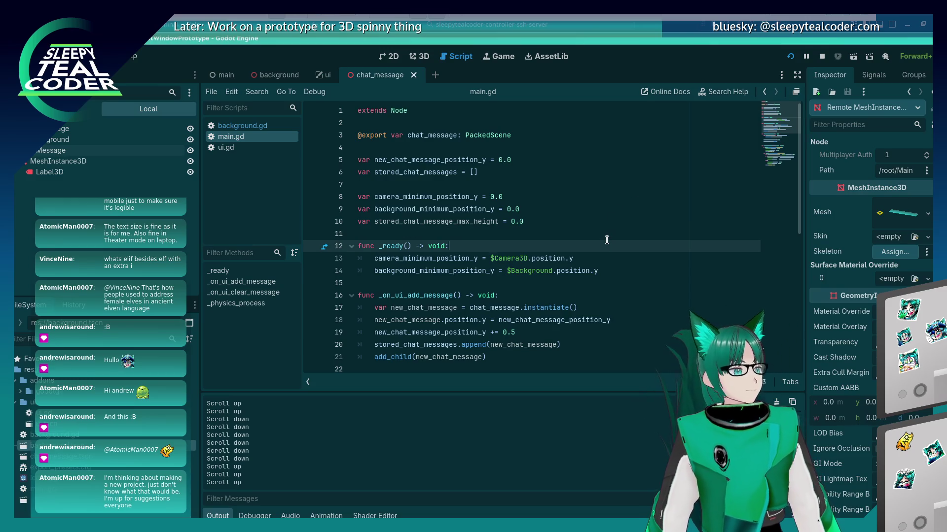
click(603, 224)
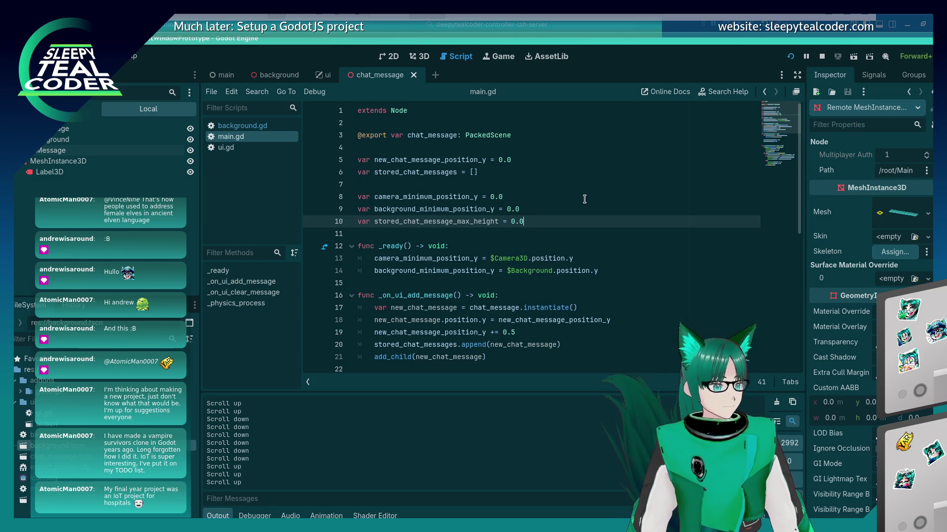
double_click(430, 218)
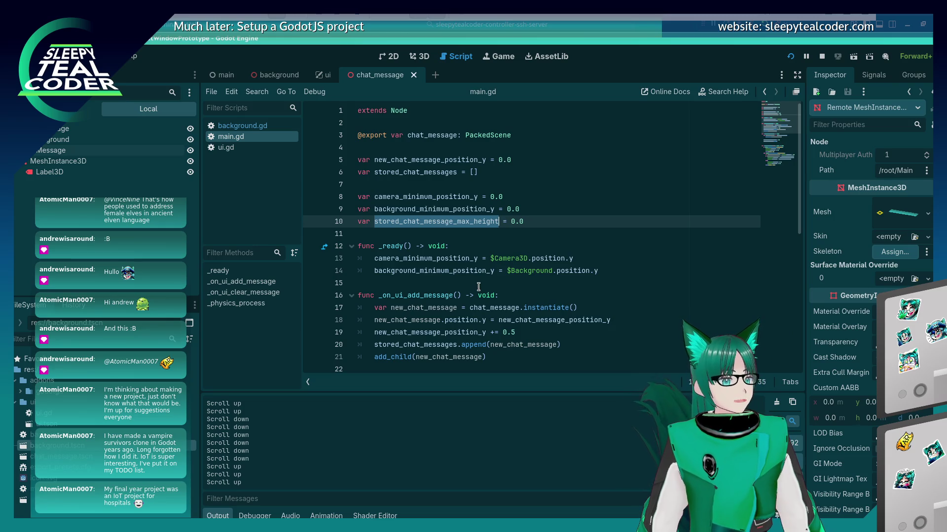
scroll(479, 286, down, 6)
scroll(478, 287, up, 2)
scroll(478, 287, down, 3)
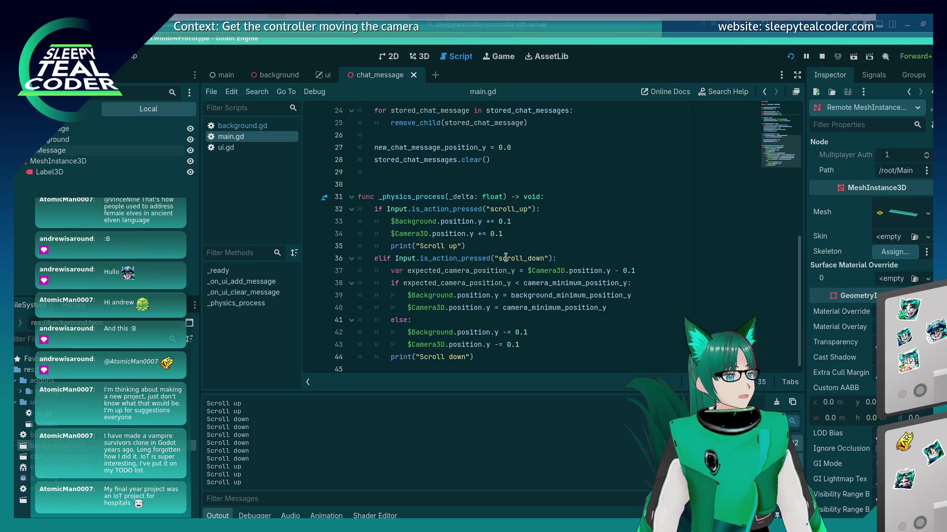
click(498, 330)
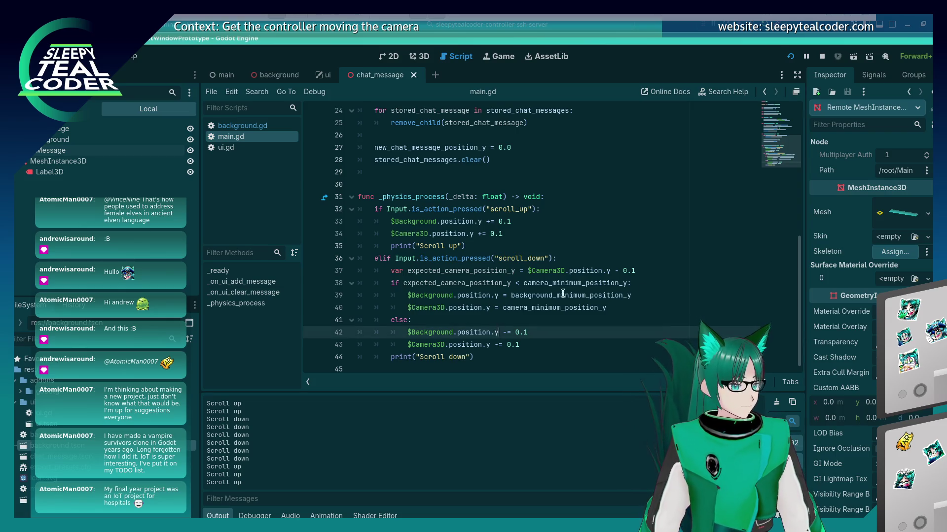
click(562, 293)
click(669, 287)
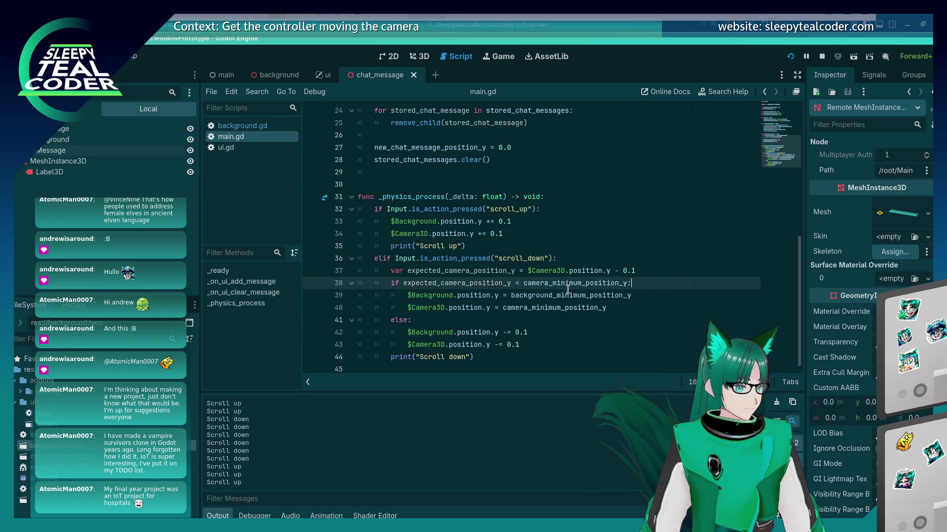
mouse_move(568, 290)
scroll(568, 291, up, 5)
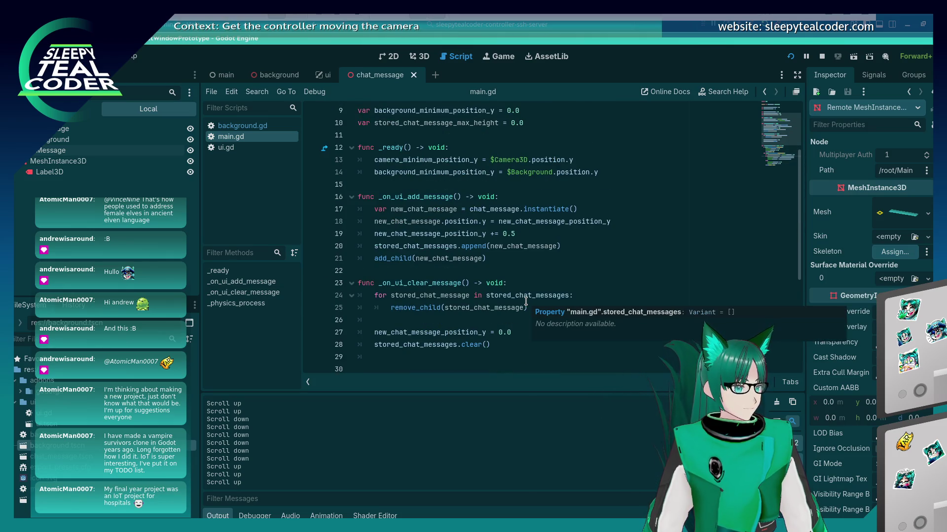
scroll(525, 303, up, 3)
scroll(521, 310, down, 3)
Step: Add 'stored_chat_message_max_height = 0.0' on a new line after line 27
click(521, 319)
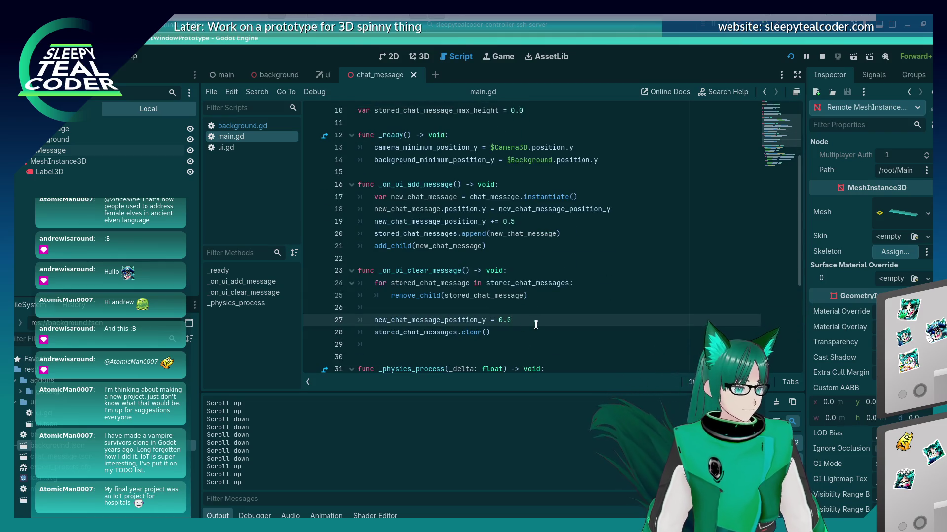
key(Return)
text(stored_chat_message_max_height = 0.0)
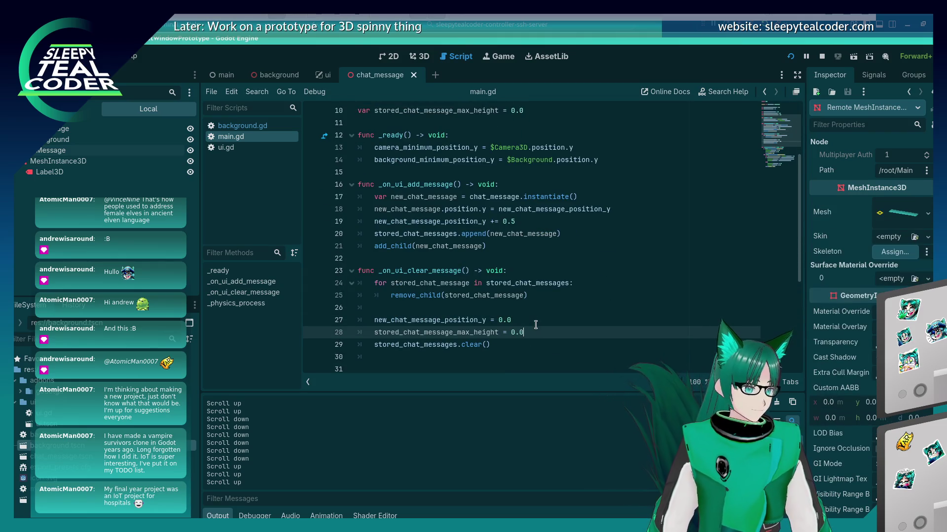
Step: Pluralise the reset line's variable to stored_chat_messages_max_height
scroll(517, 305, up, 3)
click(577, 271)
scroll(578, 274, down, 6)
click(456, 295)
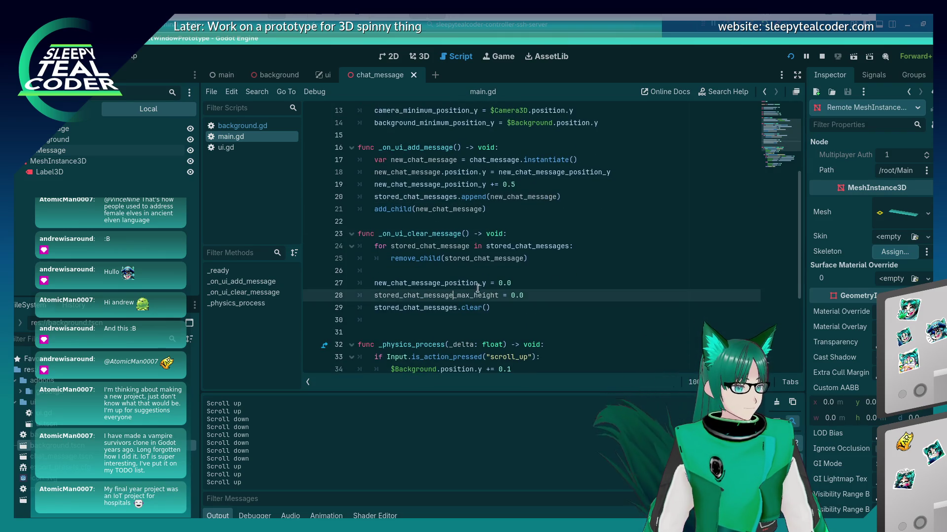
scroll(464, 227, up, 3)
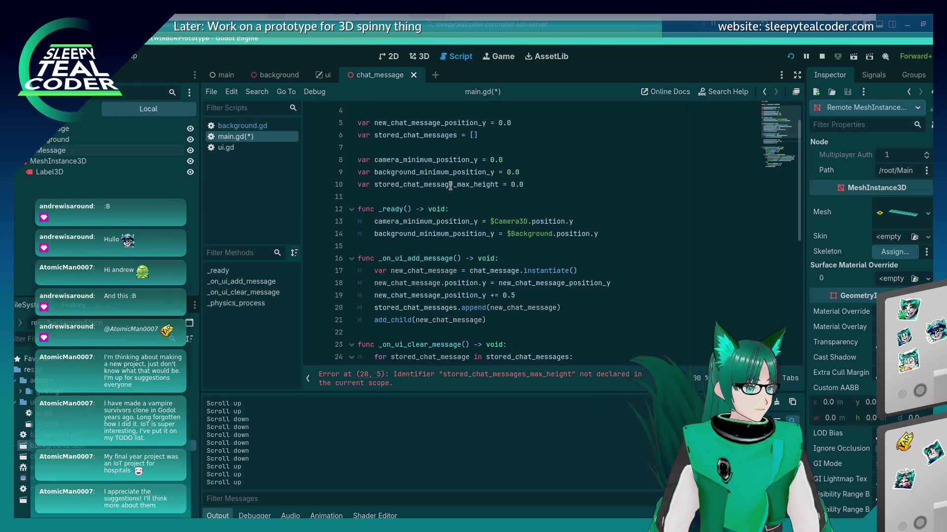
click(453, 184)
text(s)
scroll(524, 254, down, 6)
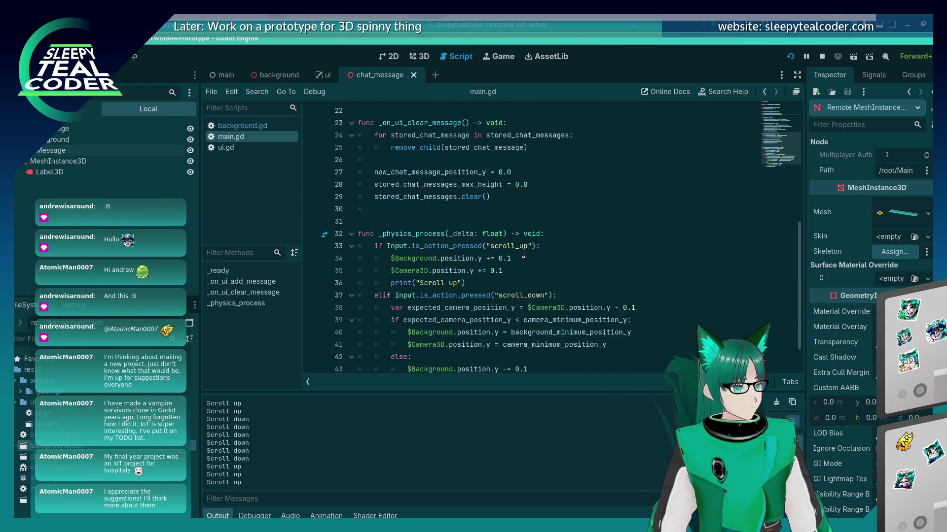
scroll(523, 254, up, 3)
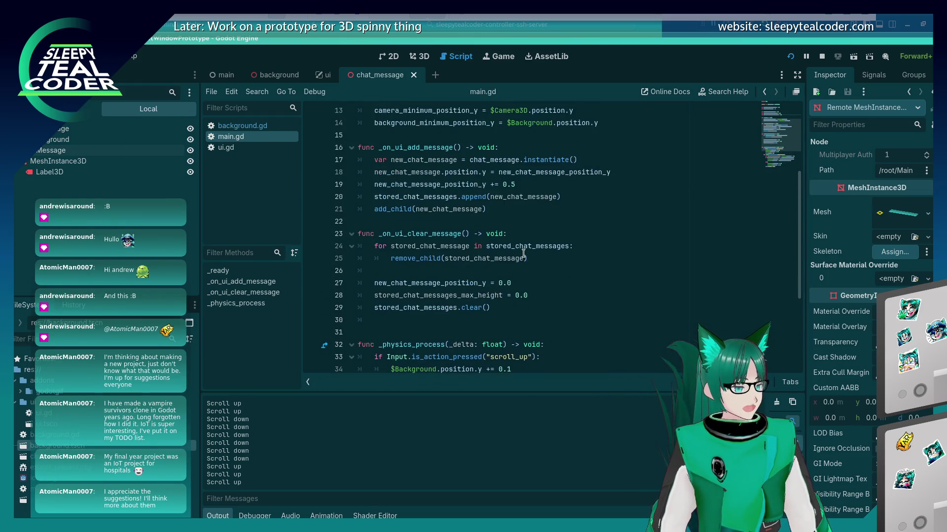
click(542, 209)
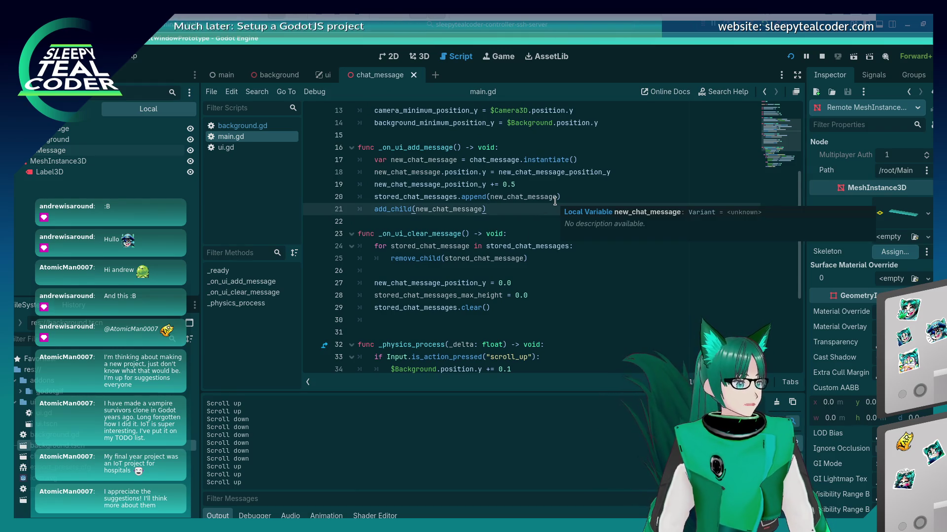
Step: Add 'stored_chat_message_max_height = new_chat_message.position.y' on line 21, above add_child
key(Return)
text(stored_chat_message_max_height)
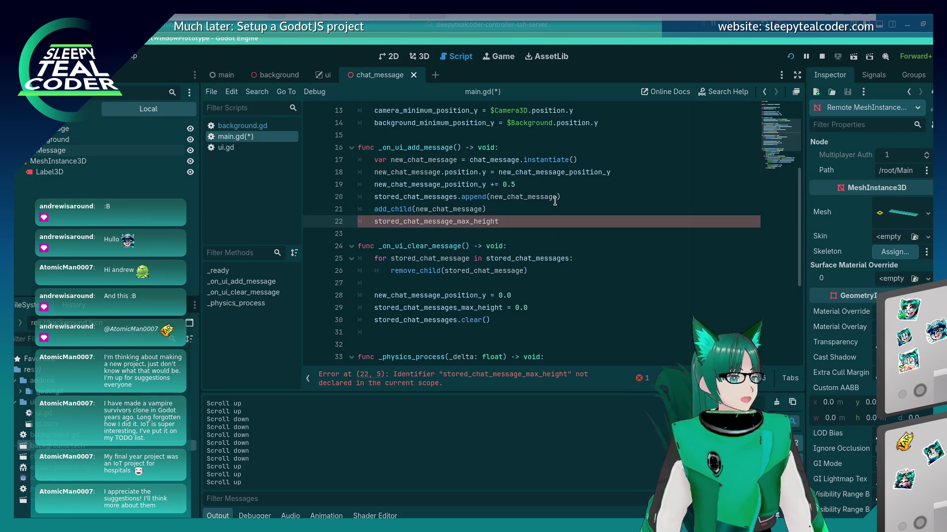
key(shift+Home)
key(BackSpace)
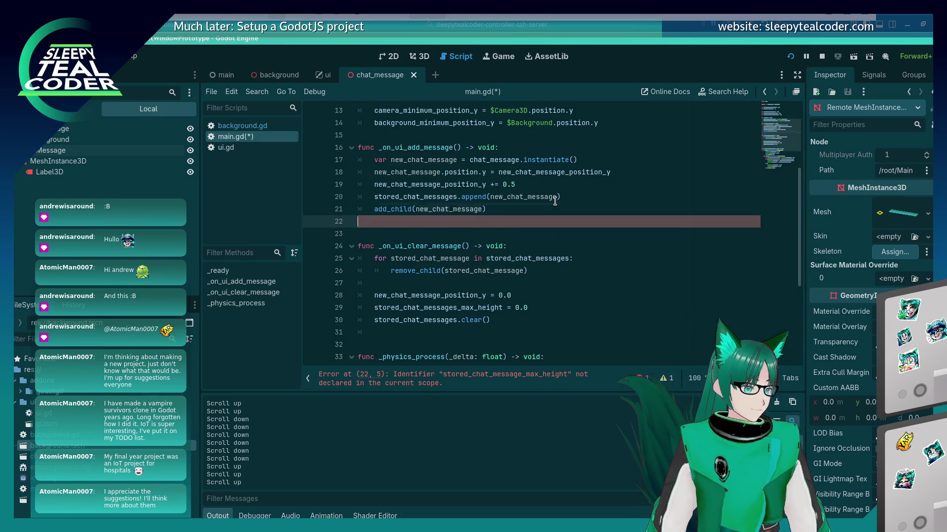
key(alt+Up)
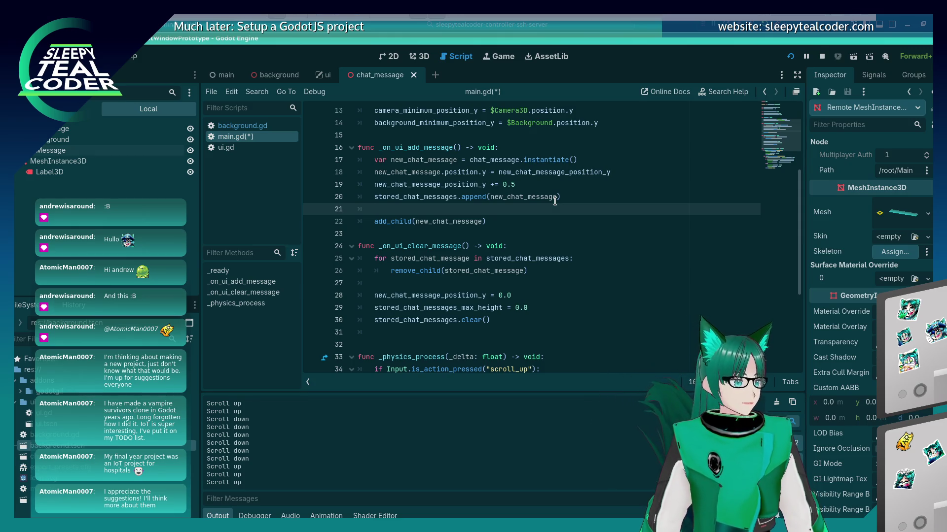
key(Tab)
text(stored_chat_message_max_height)
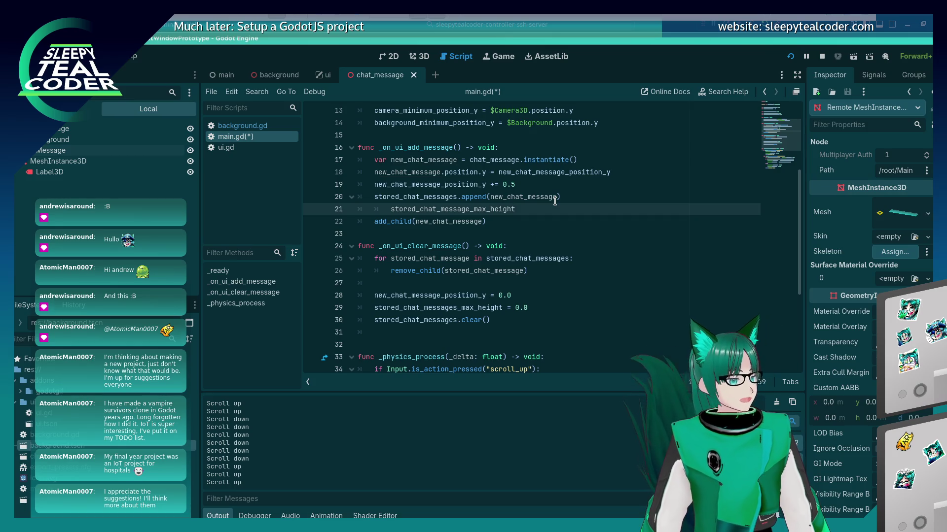
key(shift+Tab)
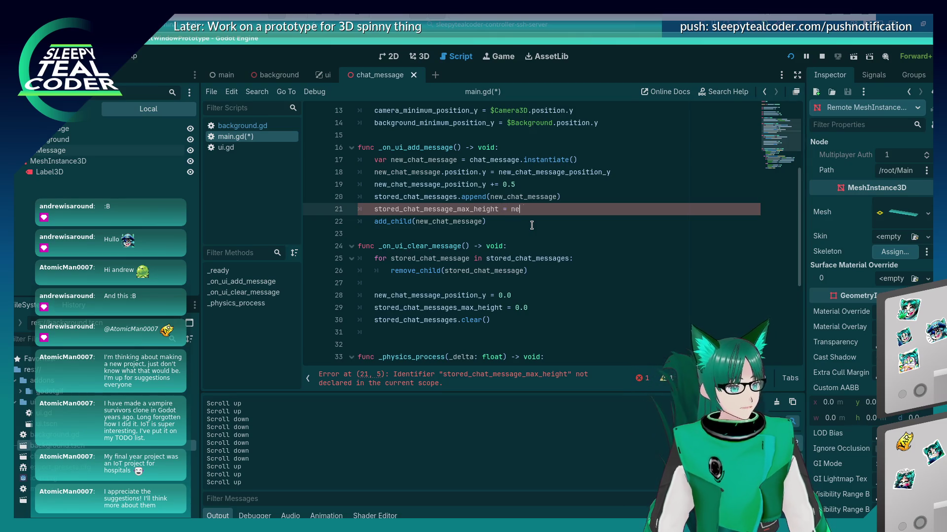
text(w_chat_message.)
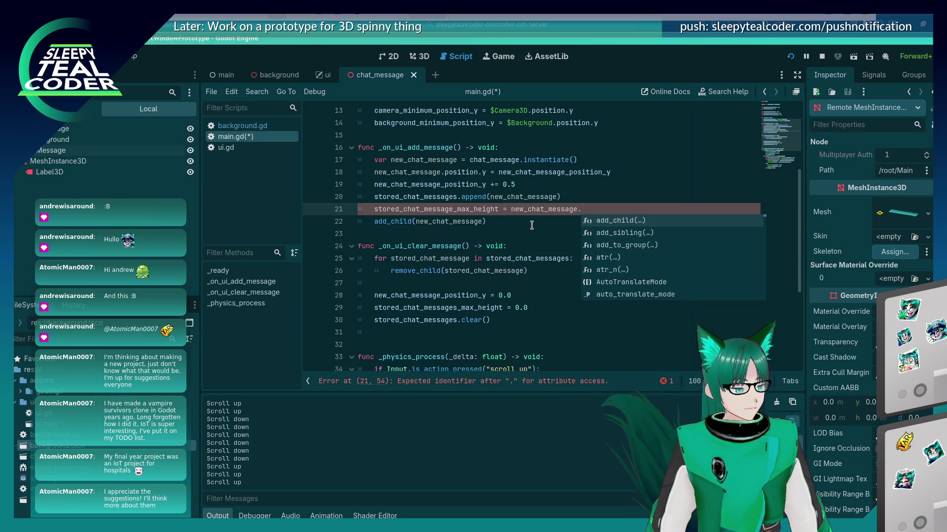
text(pos)
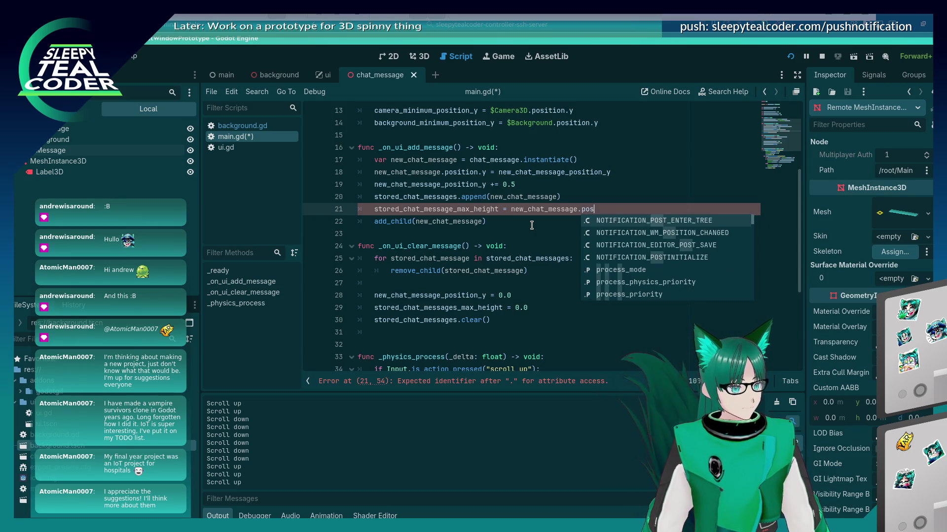
text(ition.y)
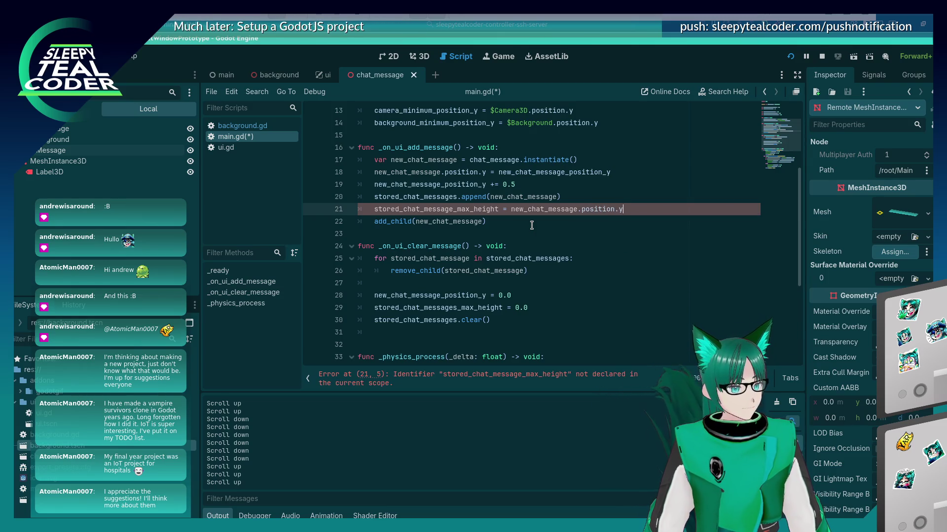
Step: Correct line 21's variable to stored_chat_messages_max_height and save main.gd
key(Up)
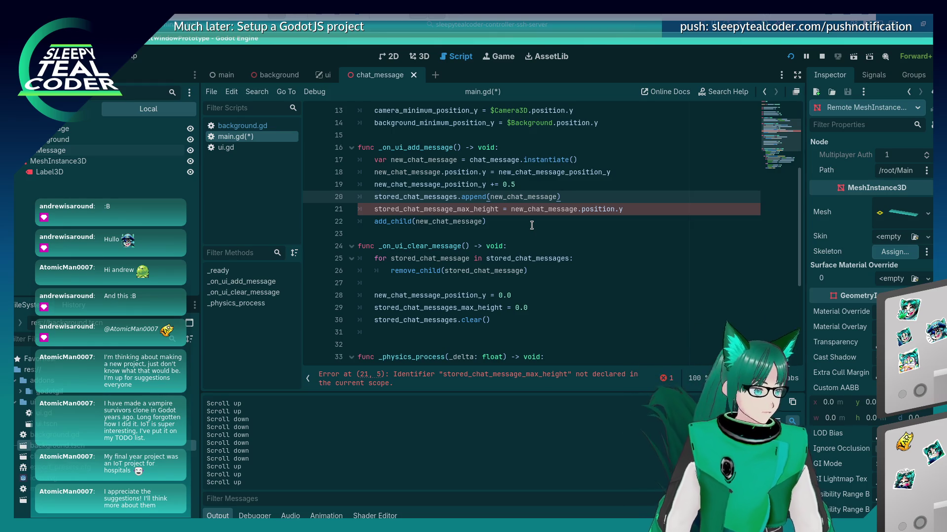
click(453, 209)
text(s)
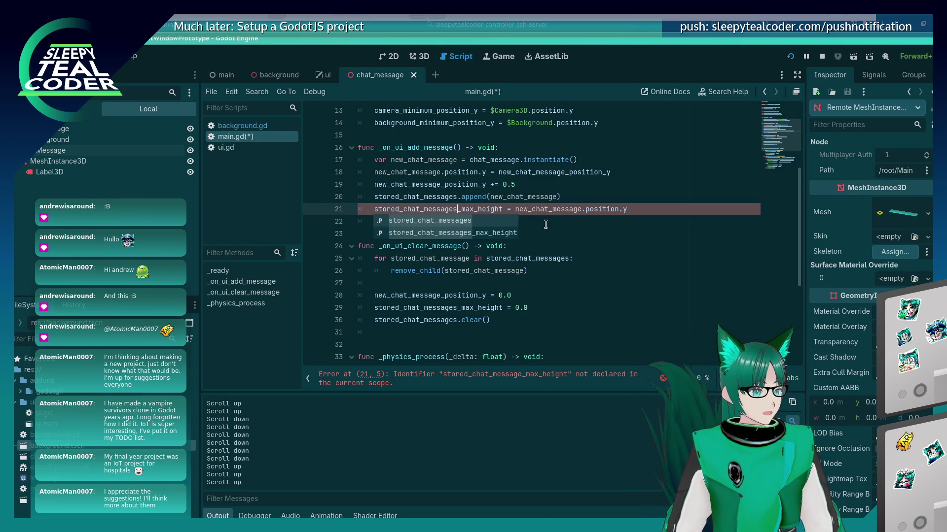
click(545, 224)
key(ctrl+s)
scroll(504, 279, down, 2)
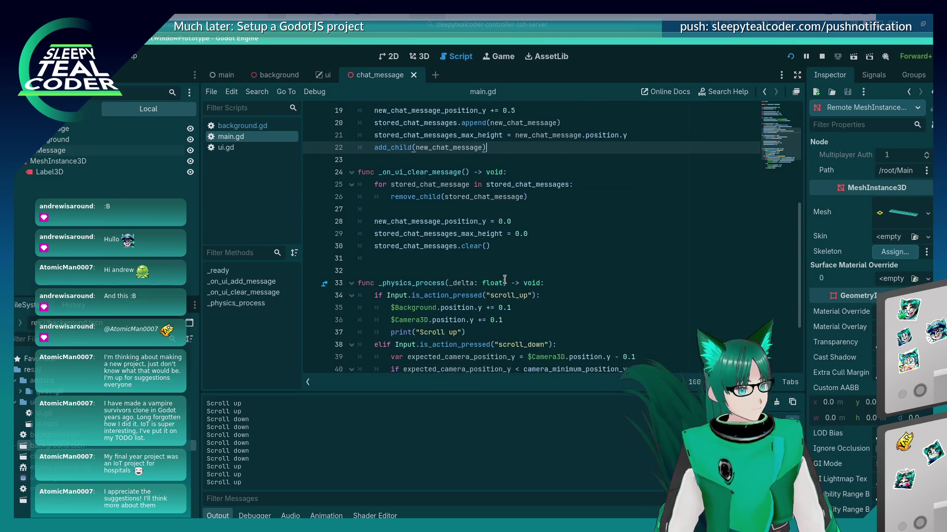
scroll(505, 279, down, 3)
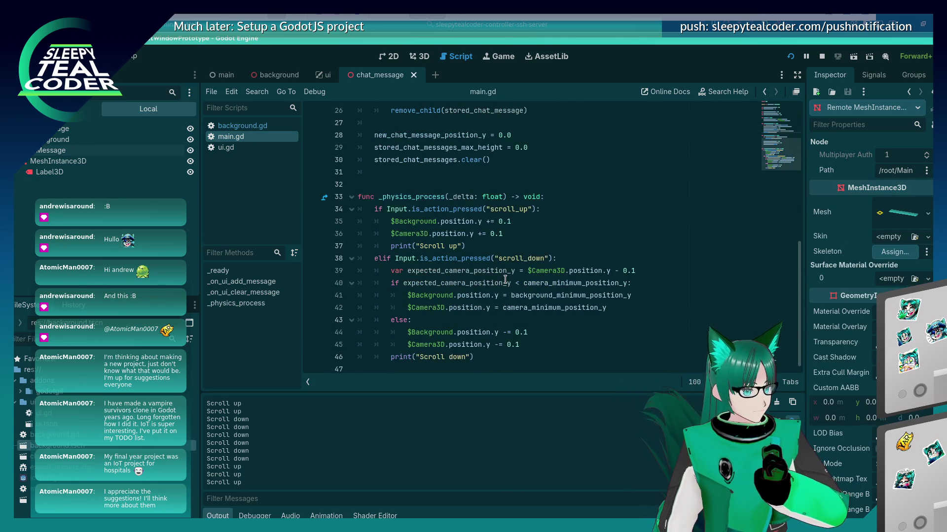
click(518, 246)
Step: Write a 'stored_chat_messages.count() == 0' check in the scroll-up branch, then cut it
click(525, 233)
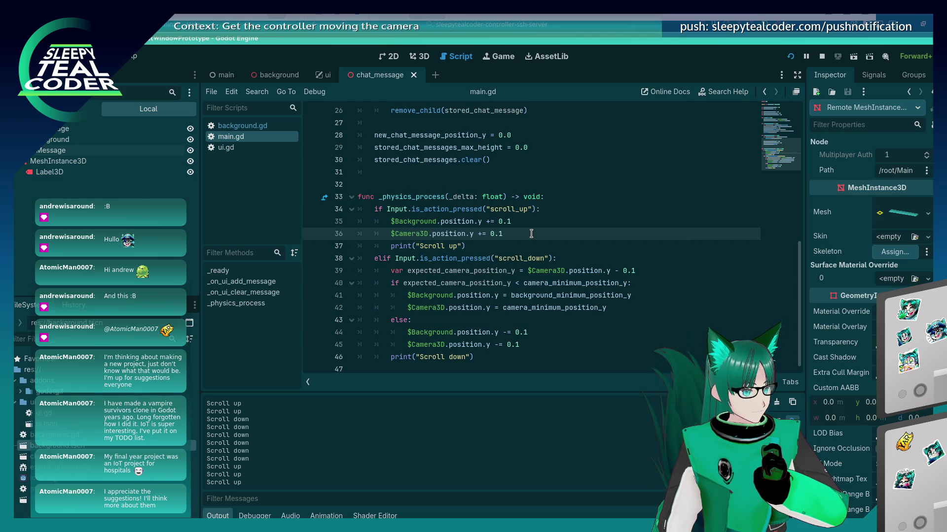
click(560, 208)
key(Return)
text(if (s)
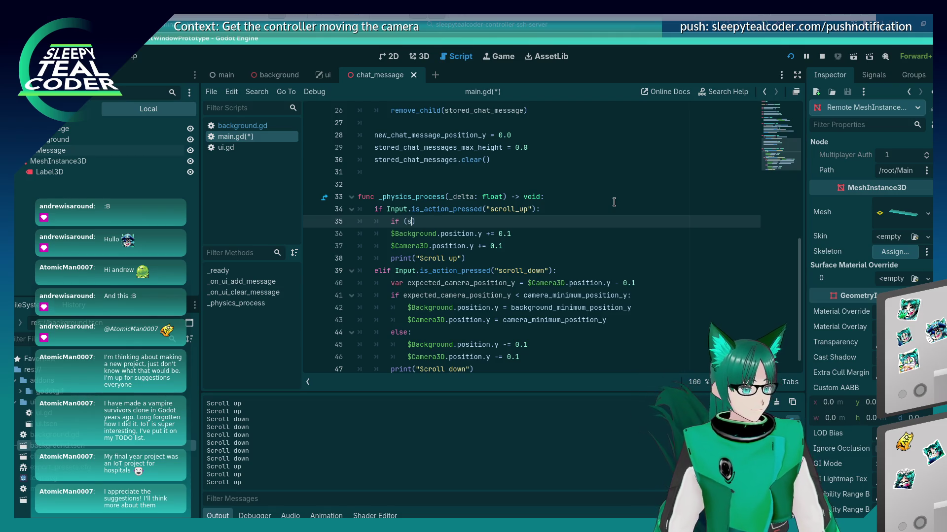
text(tored_chat_messages.)
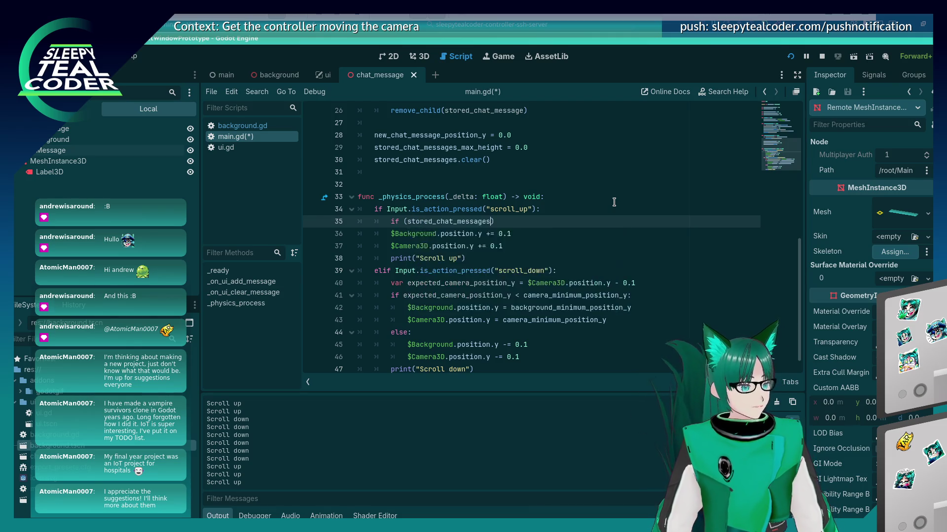
text(count())
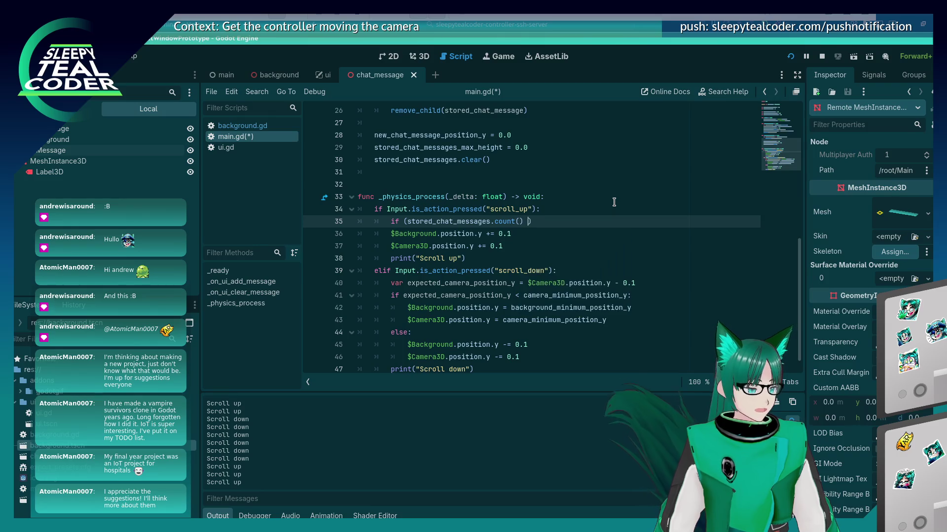
key(Delete)
key(End)
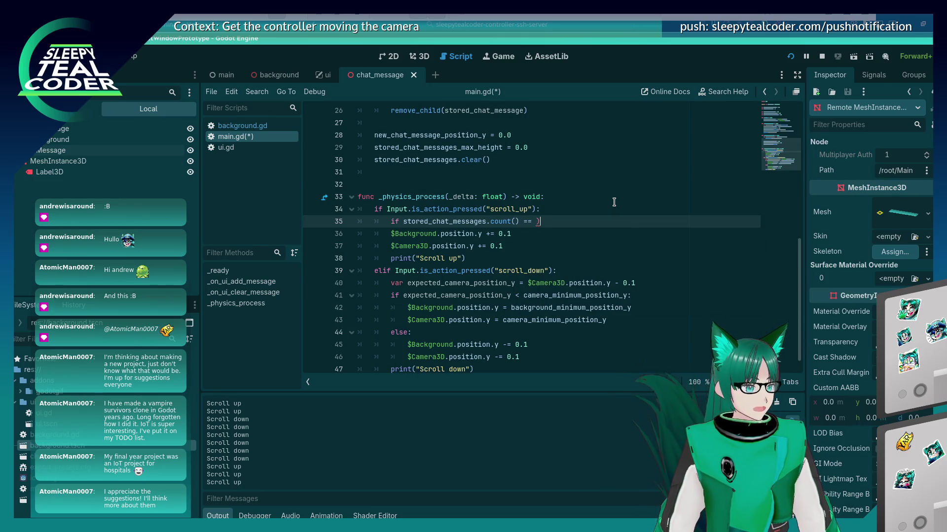
text(0)
key(Return)
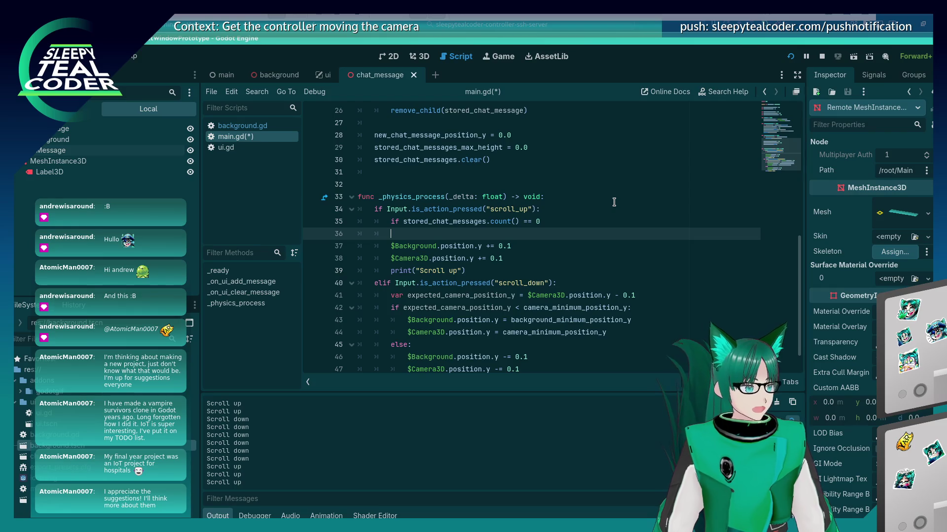
key(Up)
key(ctrl+shift+k)
Step: Paste the check under the _physics_process header as an if guard with 'return', and save
key(Up)
key(End)
key(Return)
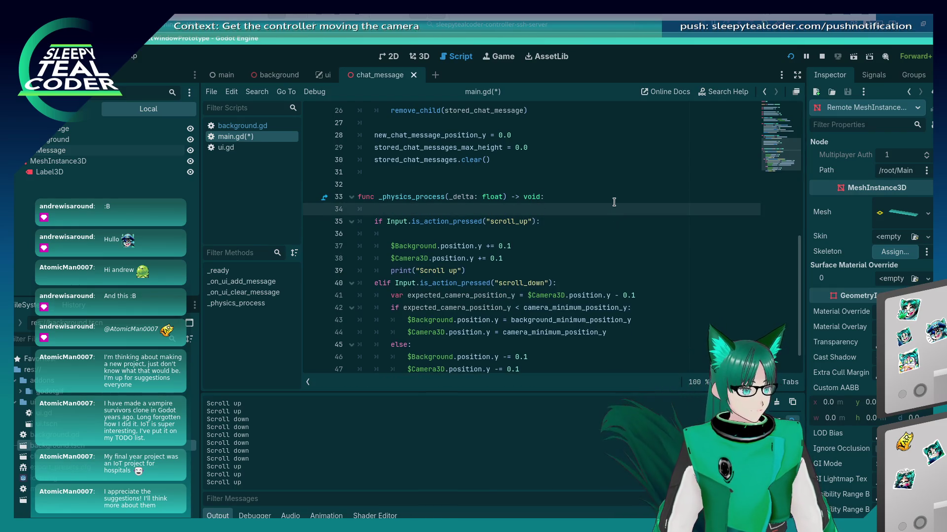
text(if stored_chat_messages.count() == 0)
key(Home)
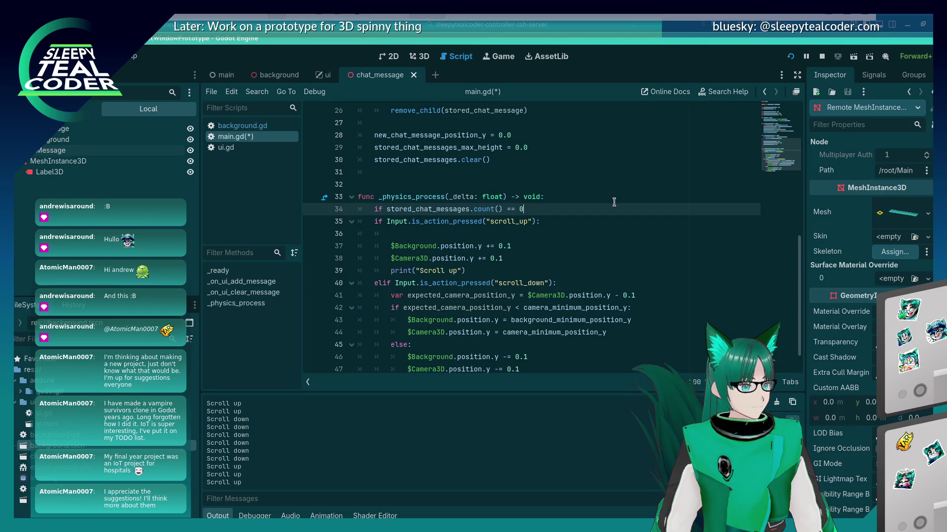
text(:)
key(Return)
text(eturn)
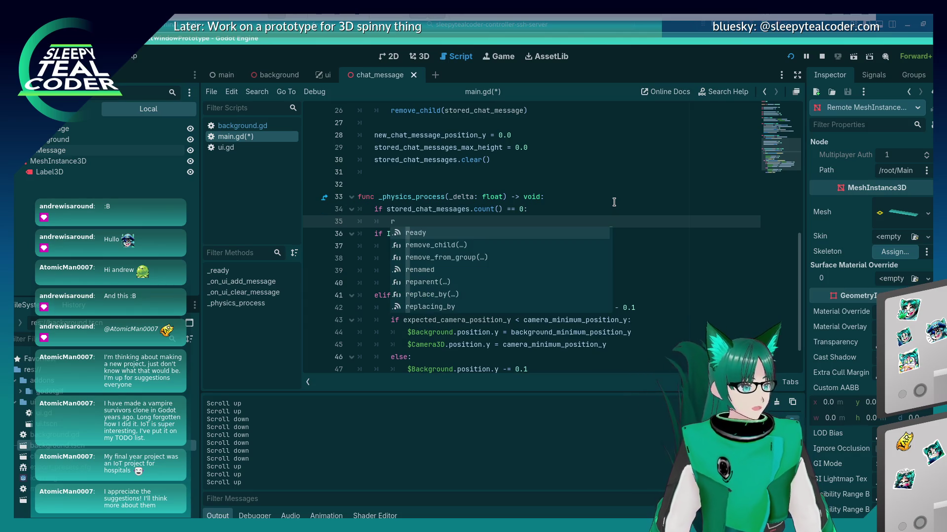
key(Return)
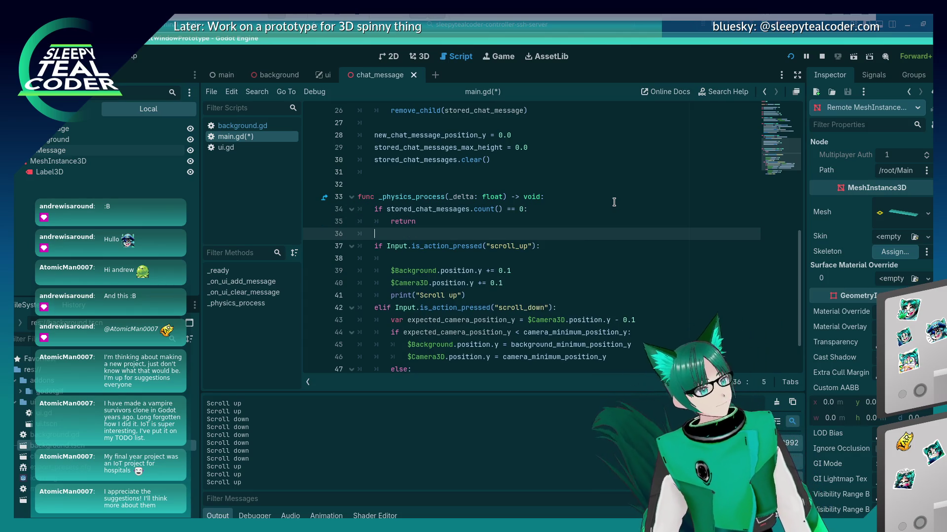
key(ctrl+s)
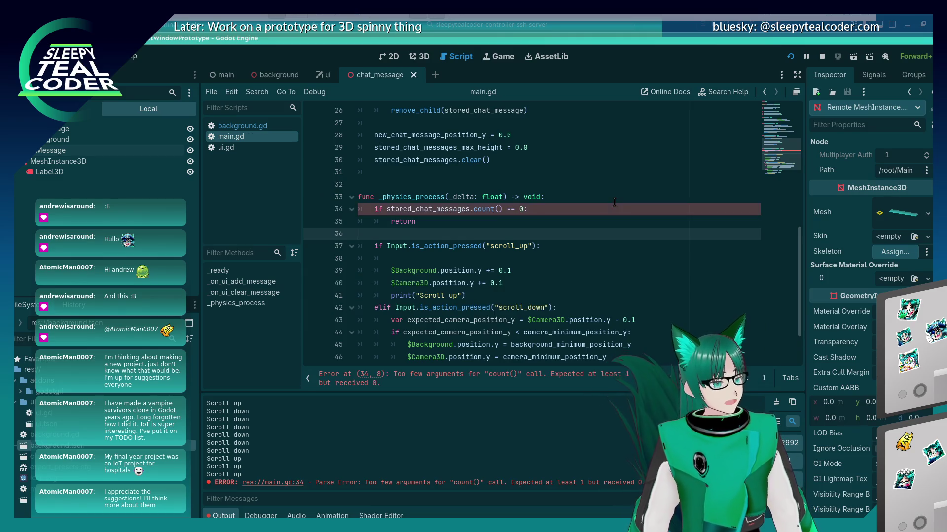
Step: Replace count() with size() in the empty-list guard and save main.gd
key(Up)
key(Up)
key(End)
key(Left)
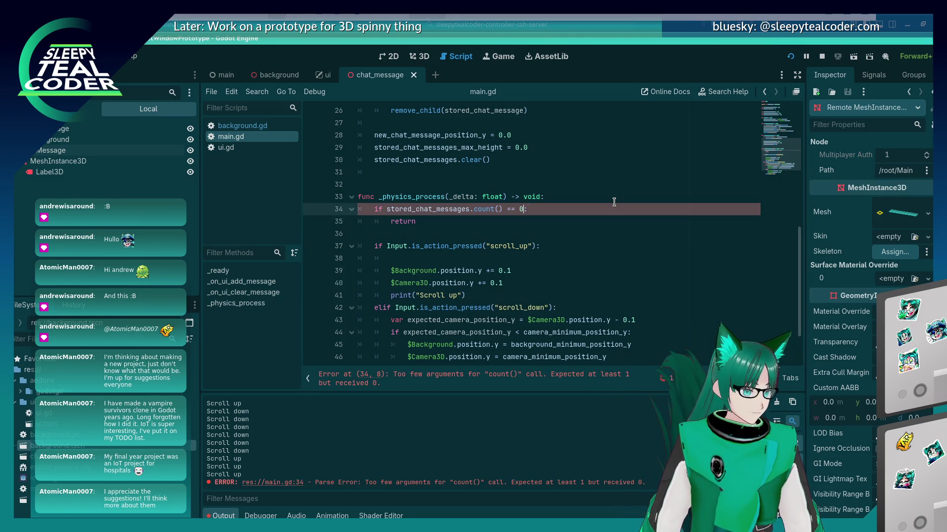
key(BackSpace)
key(BackSpace)
key(BackSpace)
text(c)
key(Down)
key(Return)
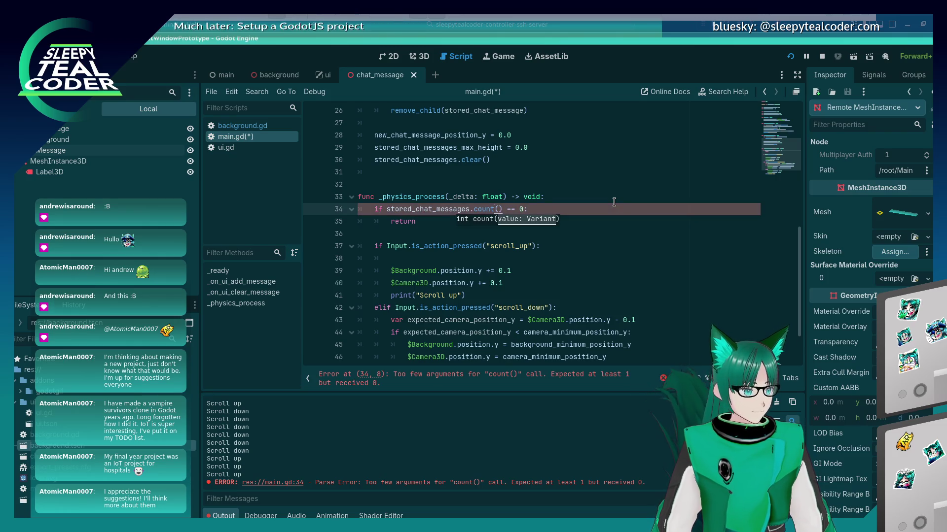
key(Left)
key(BackSpace)
key(Delete)
key(Delete)
key(BackSpace)
key(BackSpace)
key(BackSpace)
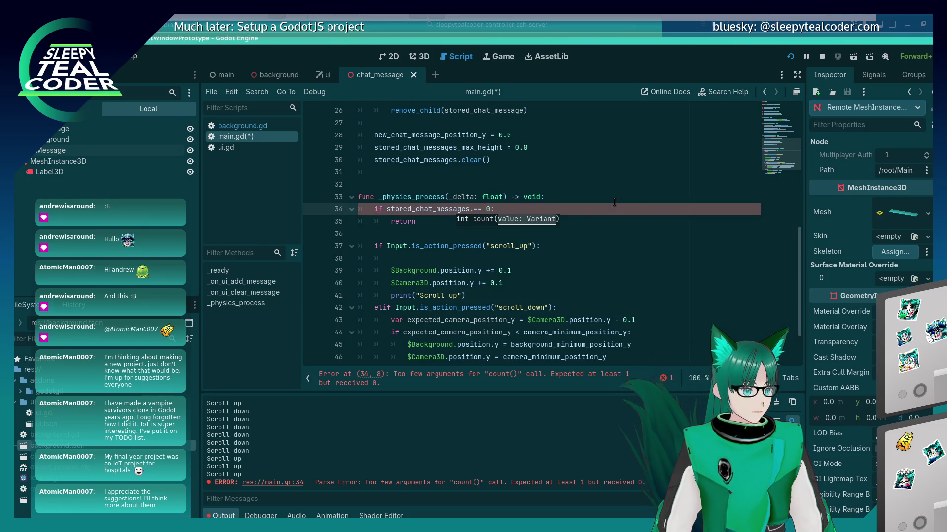
text(sz)
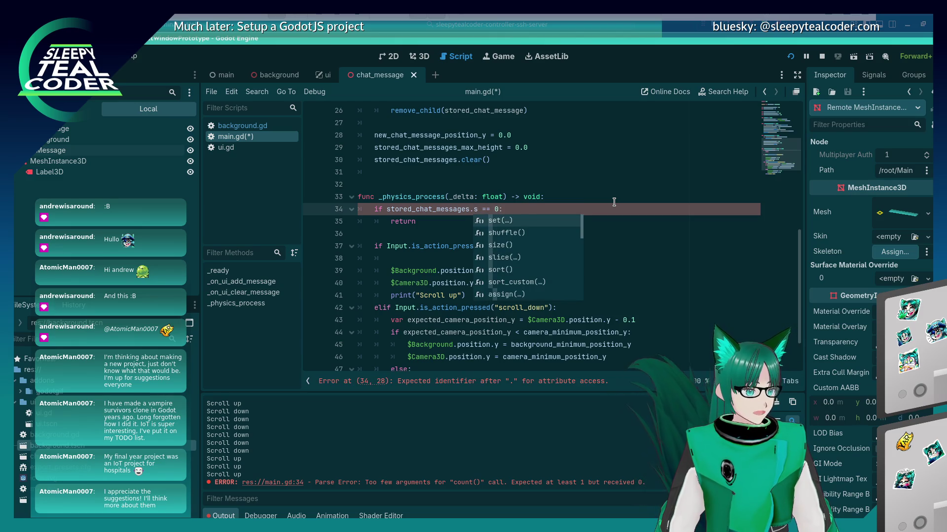
key(Return)
key(Down)
key(ctrl+s)
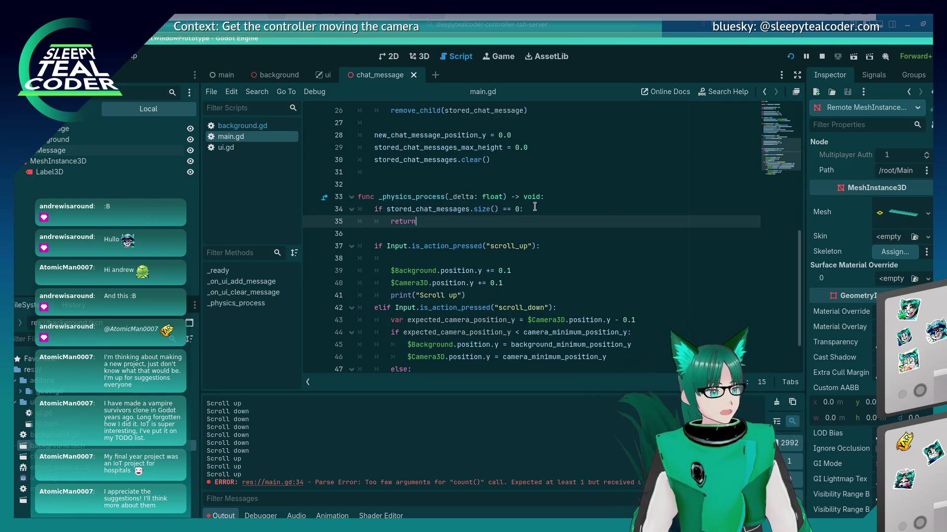
Step: Remove the leftover blank line from the scroll-up block
scroll(534, 206, down, 1)
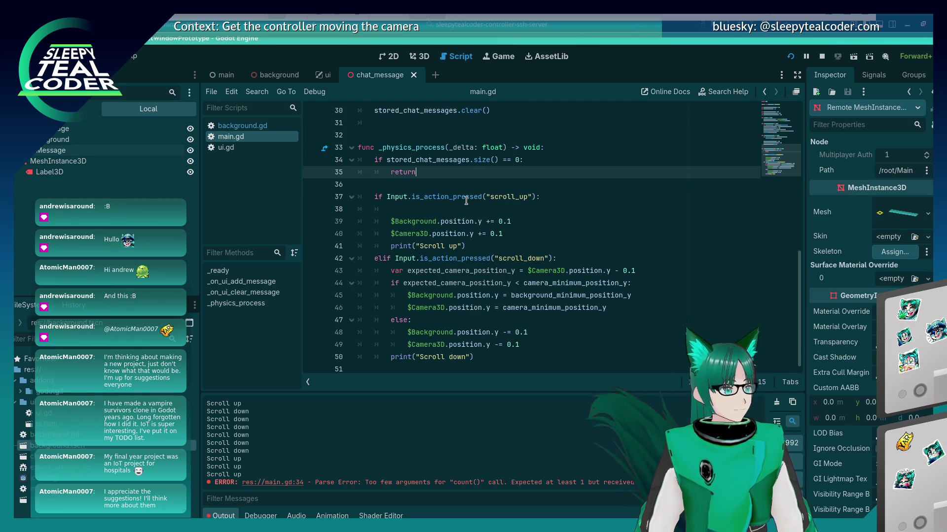
scroll(464, 199, up, 2)
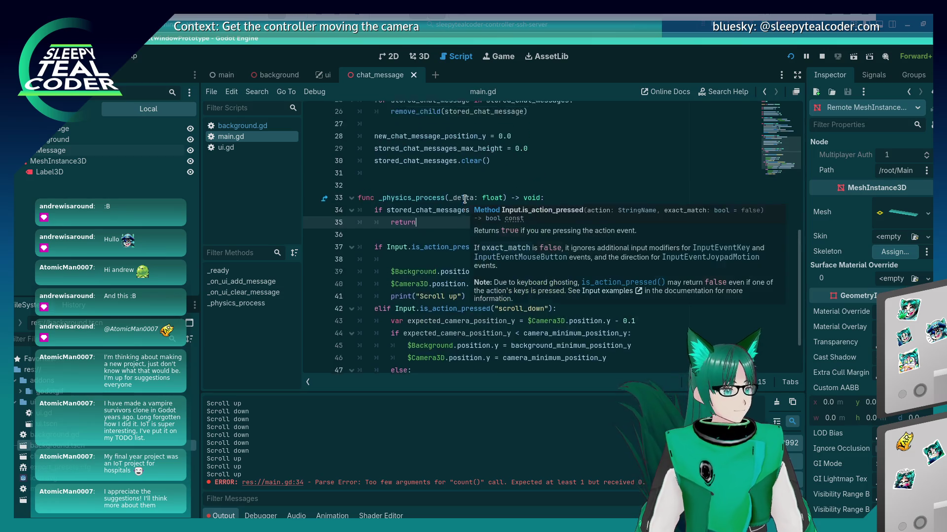
click(449, 235)
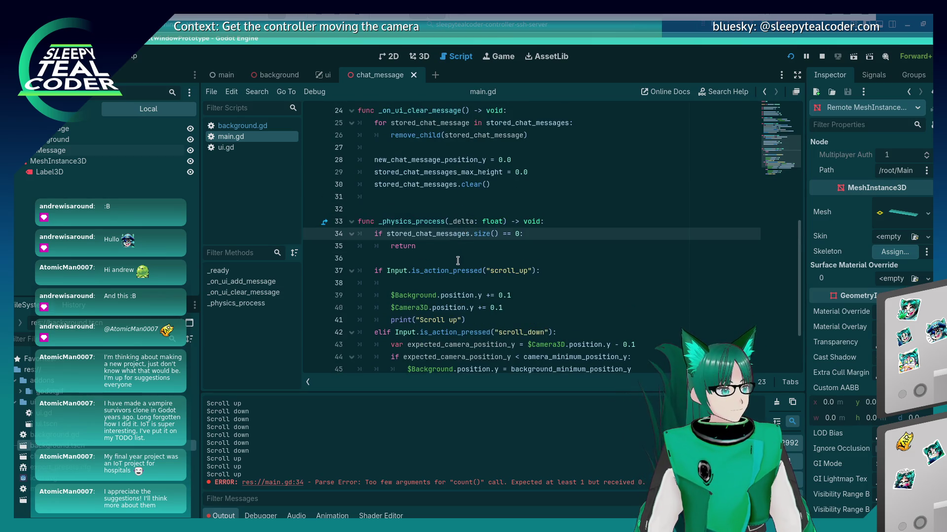
click(458, 241)
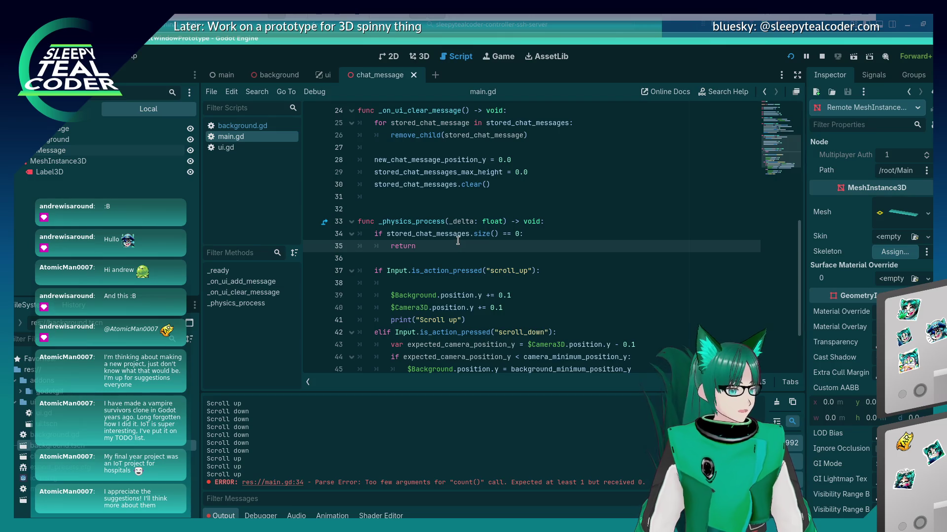
scroll(458, 241, down, 2)
scroll(458, 241, up, 1)
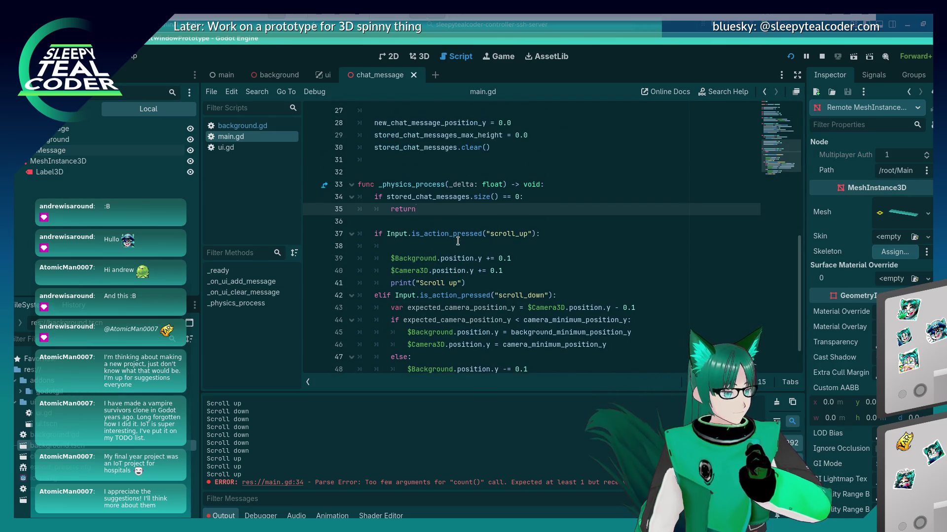
click(451, 251)
key(BackSpace)
key(BackSpace)
key(BackSpace)
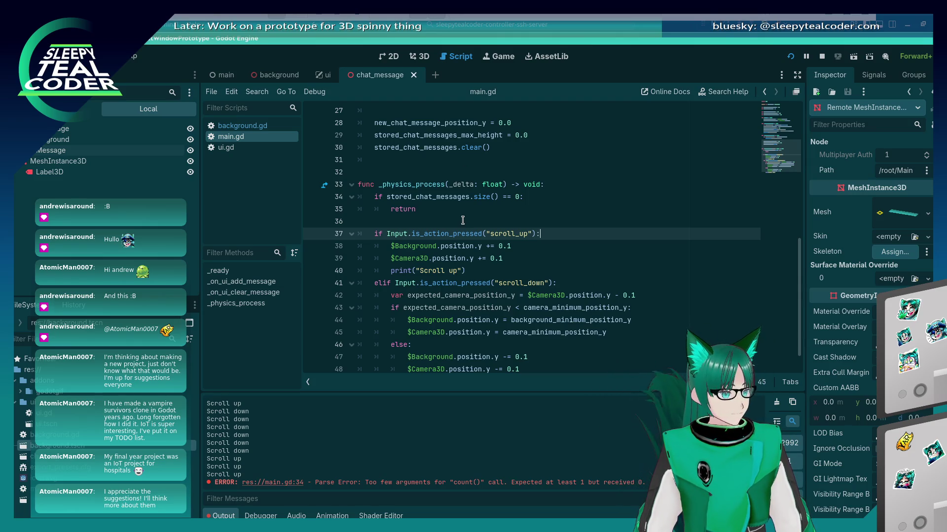
Step: Add 'if Background.position.y >= stored_chat_messages_max_height' in the scroll-up block and save
key(Return)
text(if (Ba)
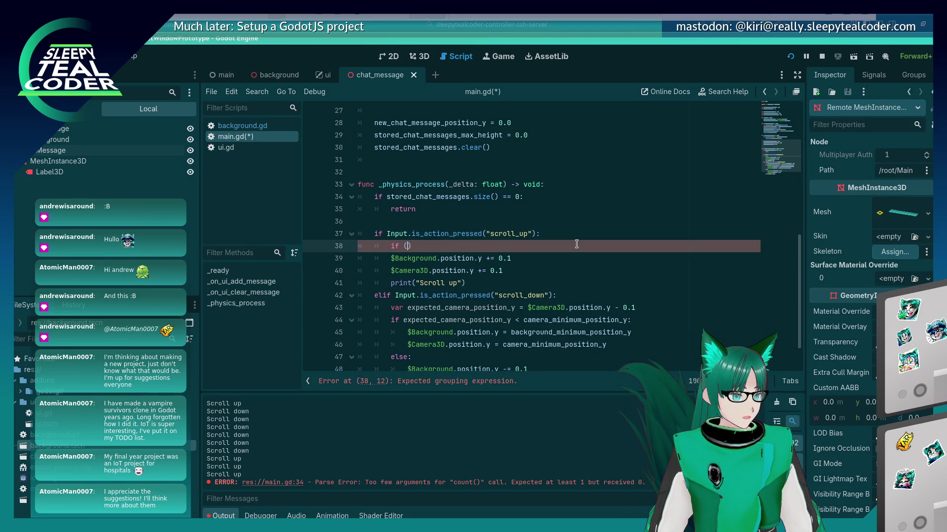
text(ckground.pos)
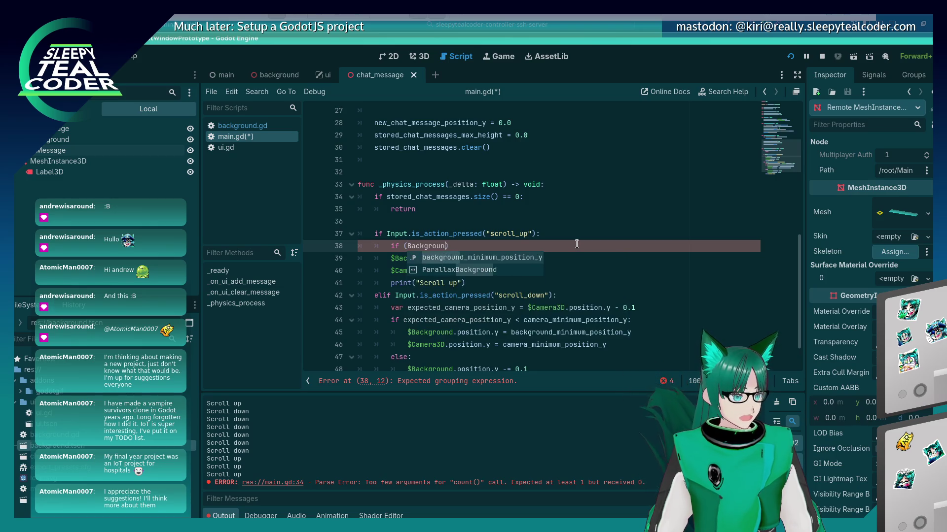
key(Escape)
text(ito)
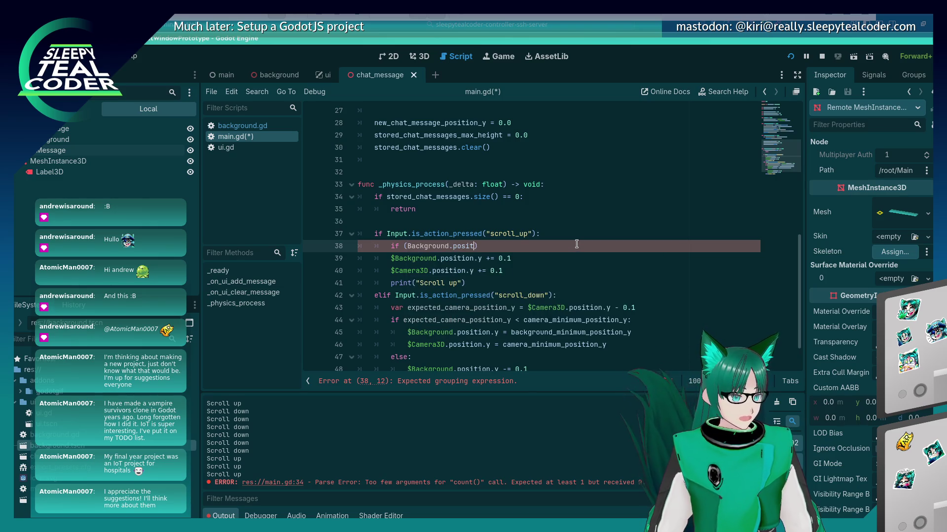
key(Right)
key(Delete)
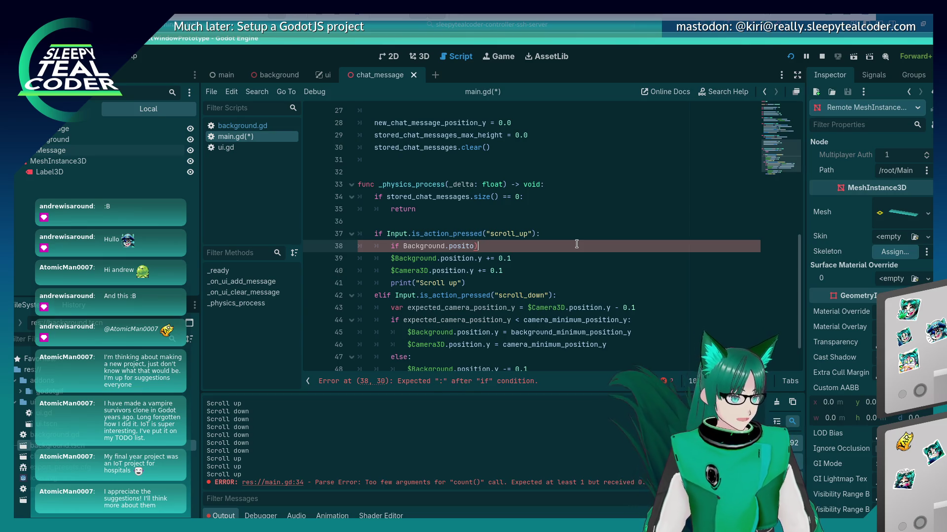
text(ition.y )
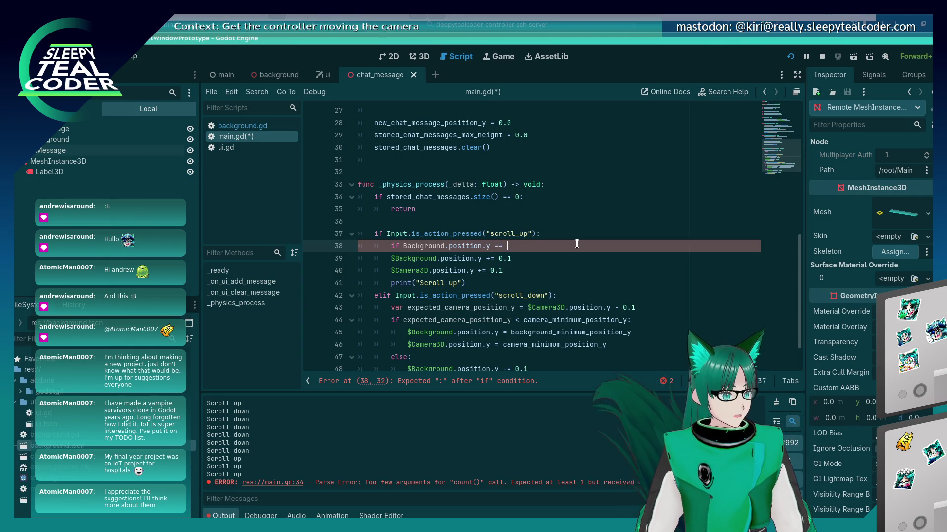
text(==)
key(BackSpace)
key(BackSpace)
text(>=)
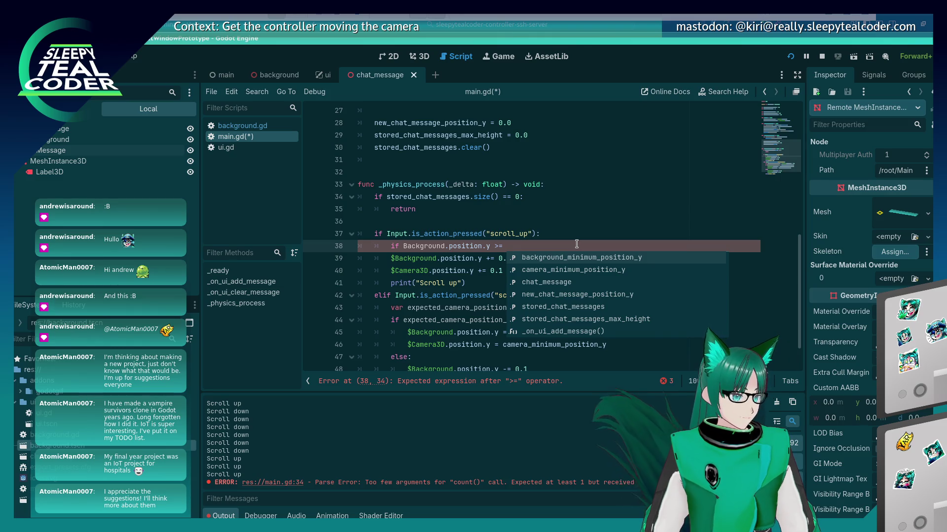
key(Down)
key(Down)
key(Down)
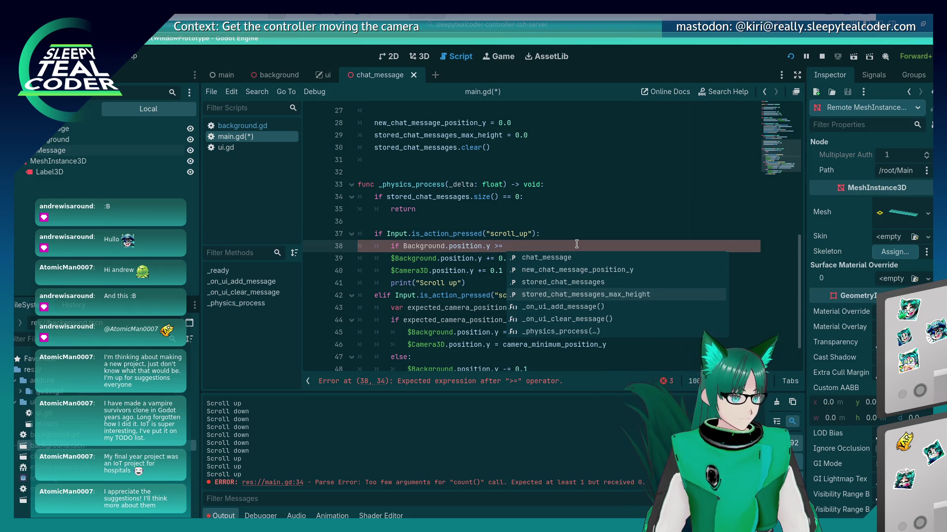
key(Return)
key(ctrl+s)
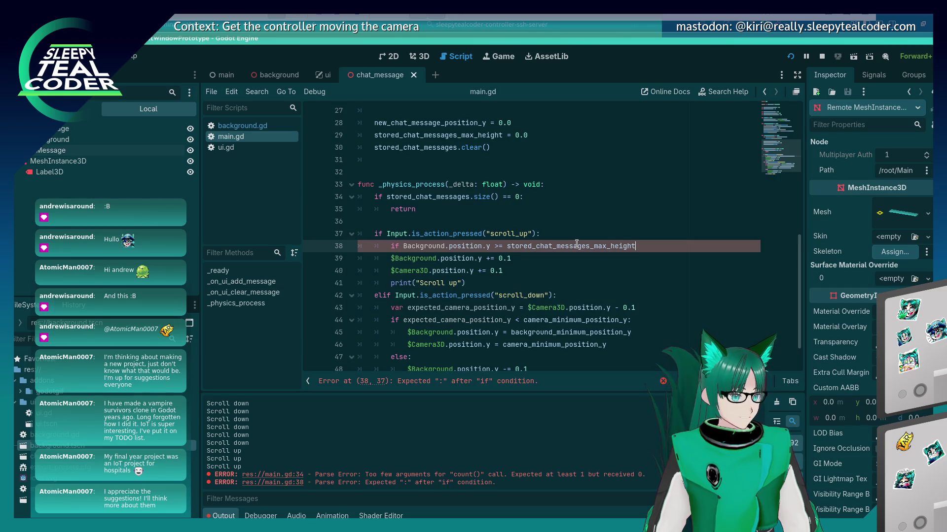
Step: Fix the condition to '$Background.position.y < stored_chat_messages_max_height:'
key(Return)
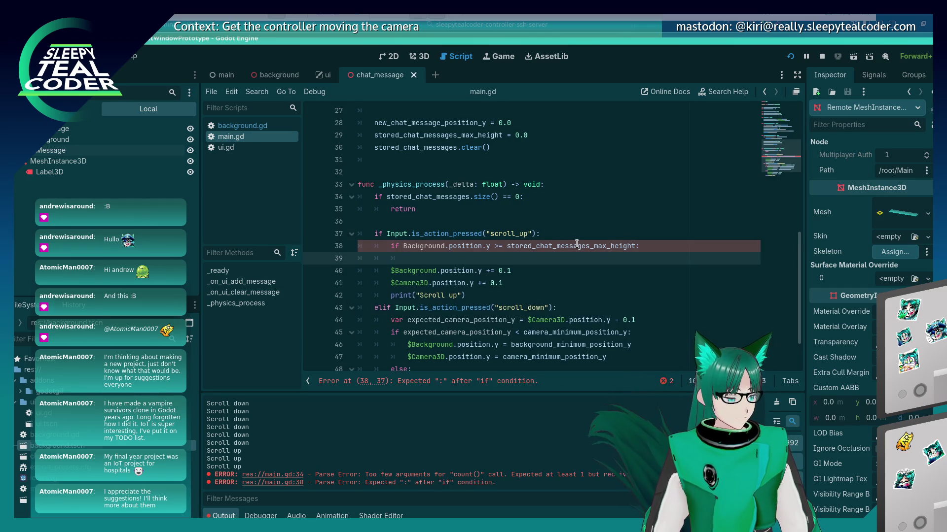
key(Up)
key(Home)
text($)
key(Down)
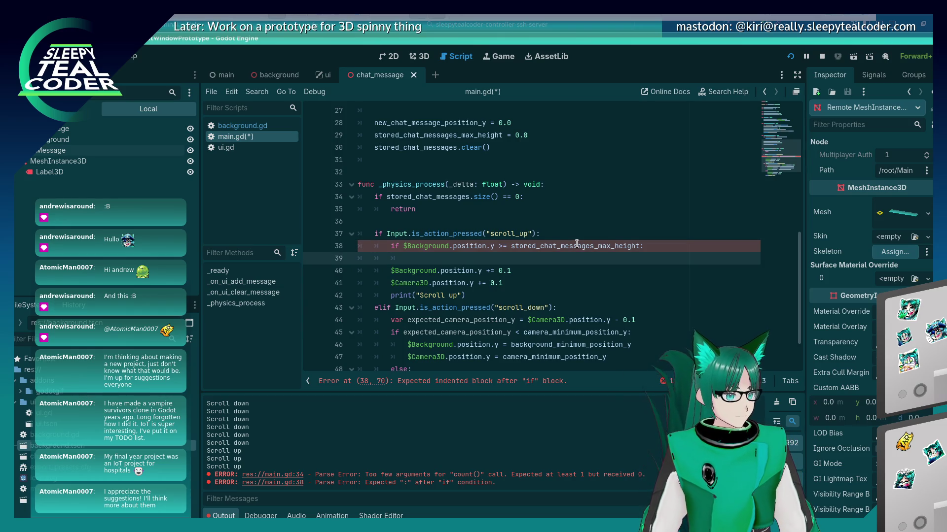
key(Up)
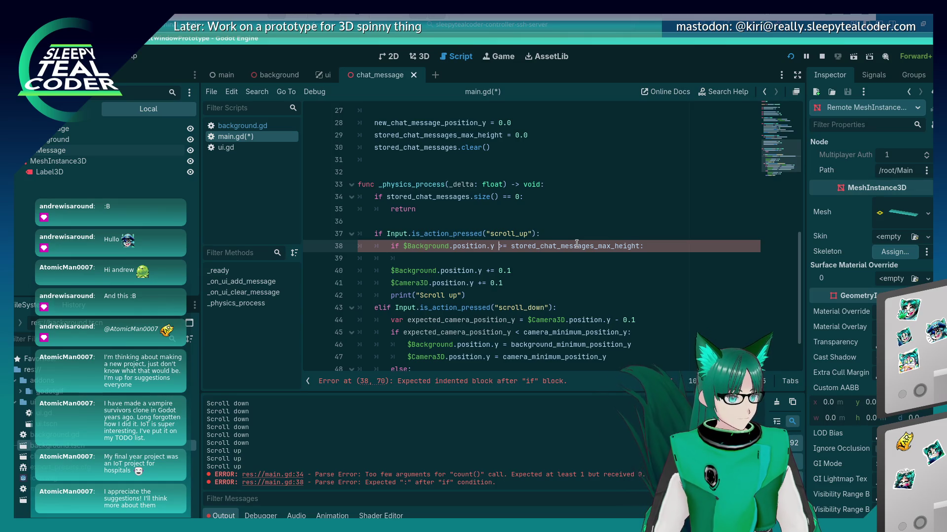
key(BackSpace)
key(BackSpace)
text(<)
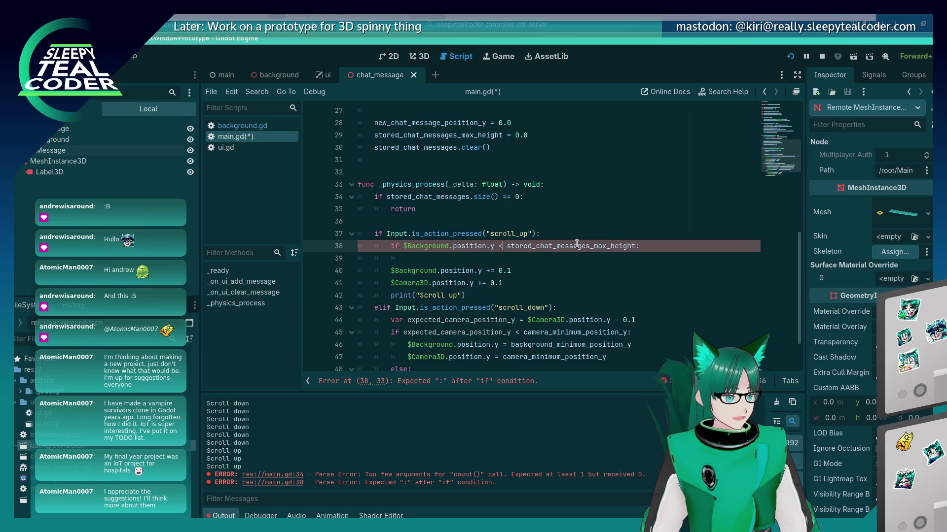
Step: Nest the background and camera movement lines under the height condition and save
key(Down)
key(Down)
key(Down)
key(shift+Home)
key(shift+Up)
key(ctrl+x)
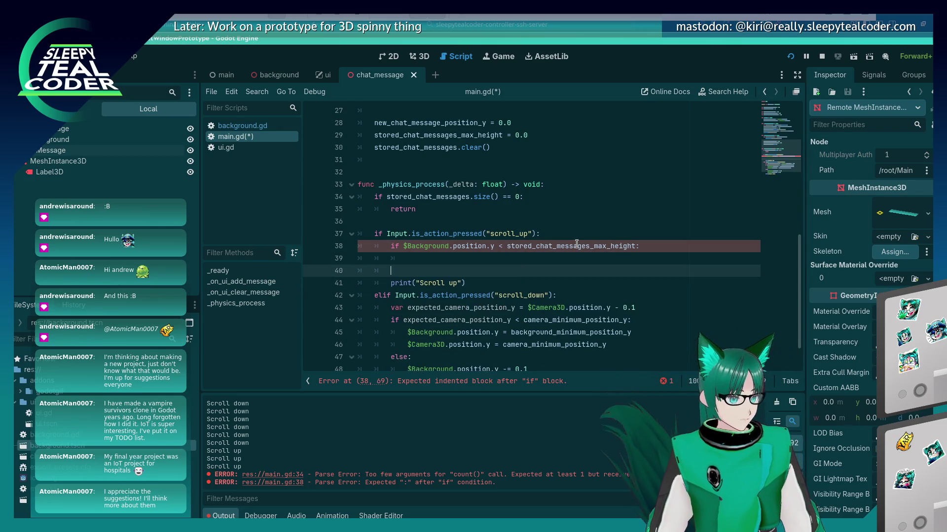
key(Up)
key(End)
key(ctrl+v)
key(Down)
key(BackSpace)
key(BackSpace)
key(BackSpace)
key(Home)
key(Tab)
key(ctrl+s)
Step: Delete the 'Scroll up' and 'Scroll down' print statements and save main.gd
key(Down)
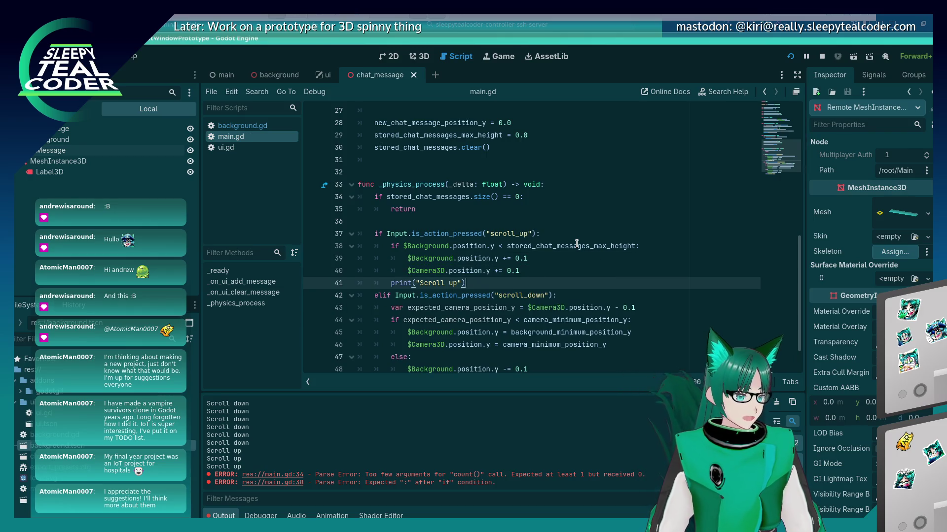
scroll(576, 245, down, 1)
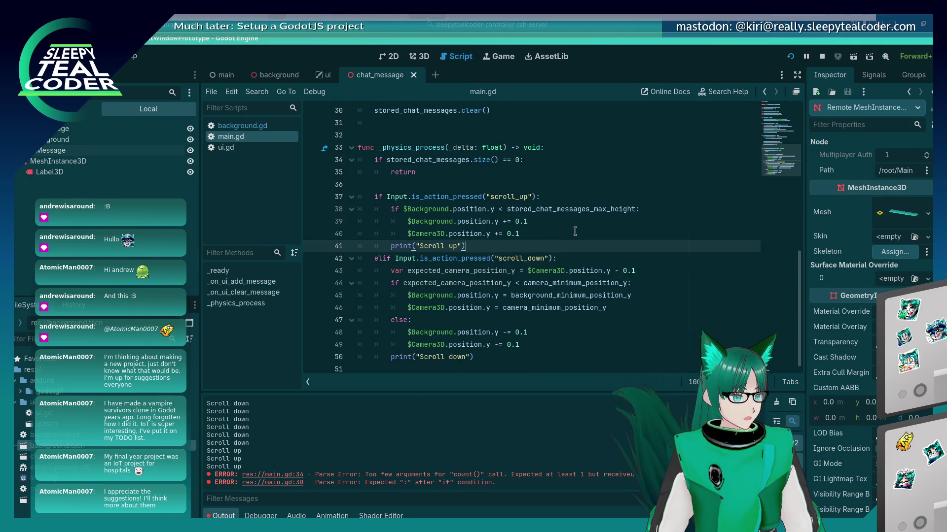
key(shift+Home)
key(BackSpace)
key(BackSpace)
key(BackSpace)
key(Down)
key(Down)
key(Down)
key(BackSpace)
key(shift+Home)
key(BackSpace)
key(BackSpace)
key(BackSpace)
key(ctrl+s)
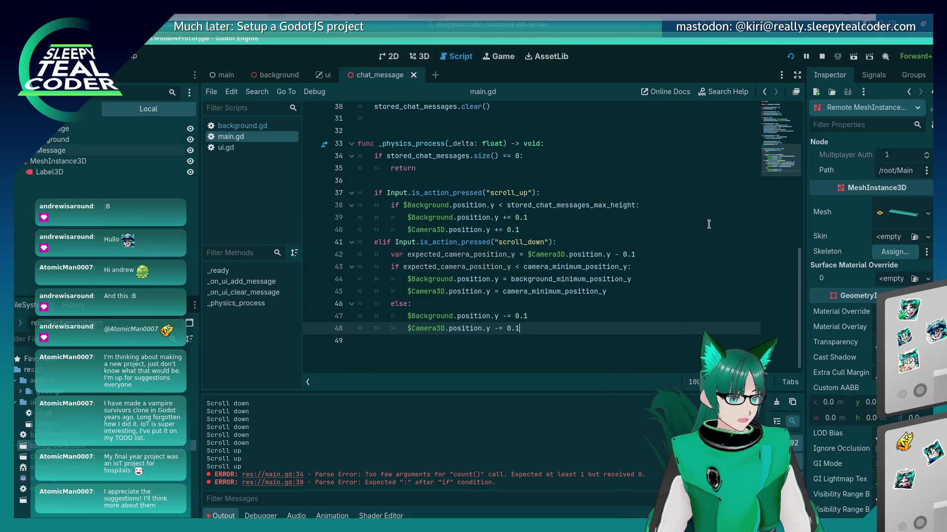
Step: Restart the game and add two test chat messages
click(853, 56)
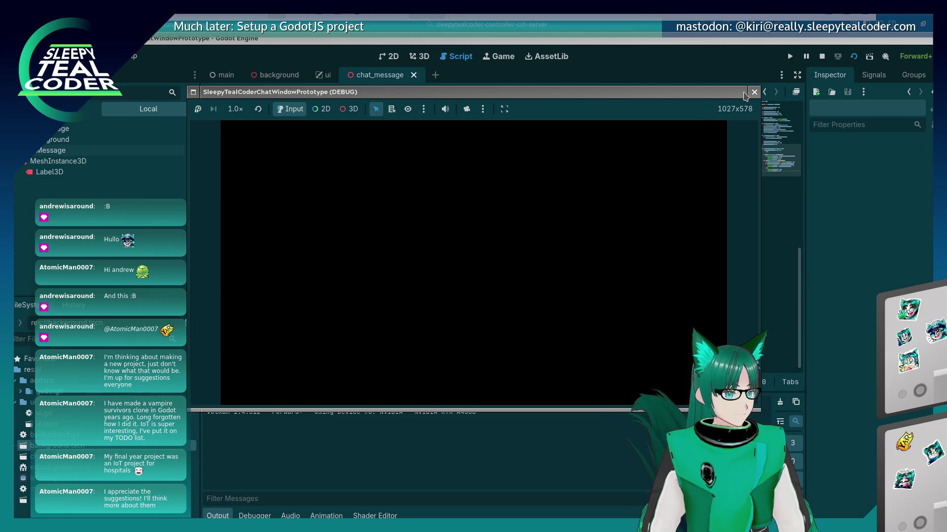
click(753, 92)
click(790, 57)
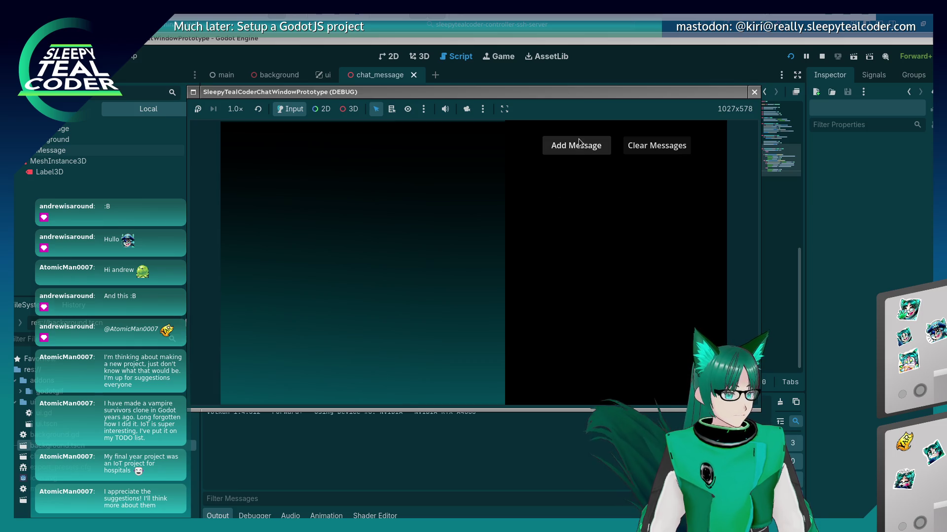
click(575, 145)
click(576, 145)
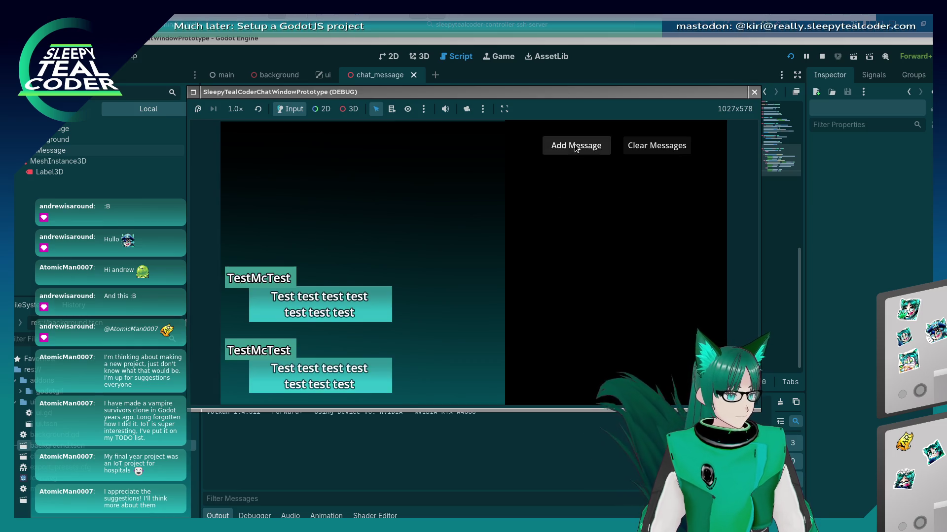
click(576, 146)
click(576, 145)
Step: Tilt the 3D camera to view the messages in perspective, add three more, then release the camera
click(467, 110)
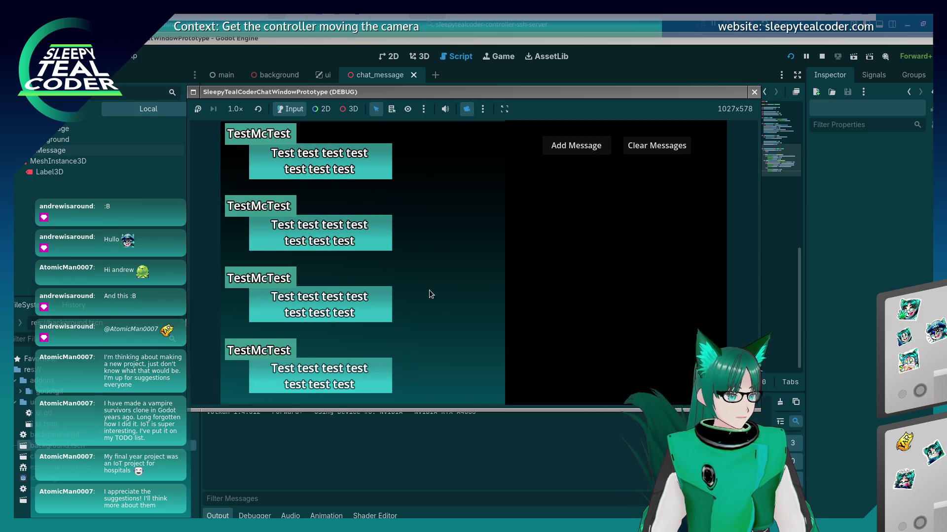
click(349, 109)
mouse_move(371, 259)
mouse_down()
mouse_move(398, 214)
mouse_move(416, 261)
mouse_move(423, 216)
mouse_move(425, 250)
mouse_move(498, 260)
mouse_up()
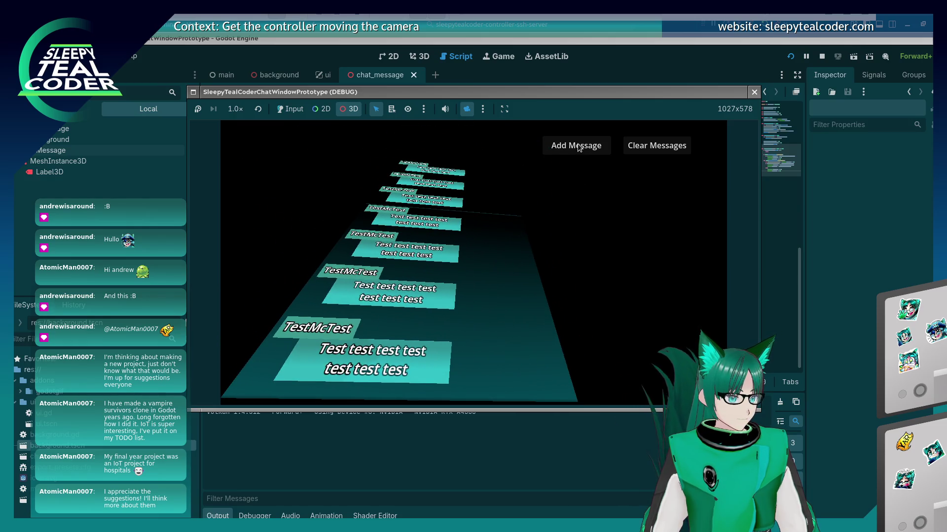
click(301, 111)
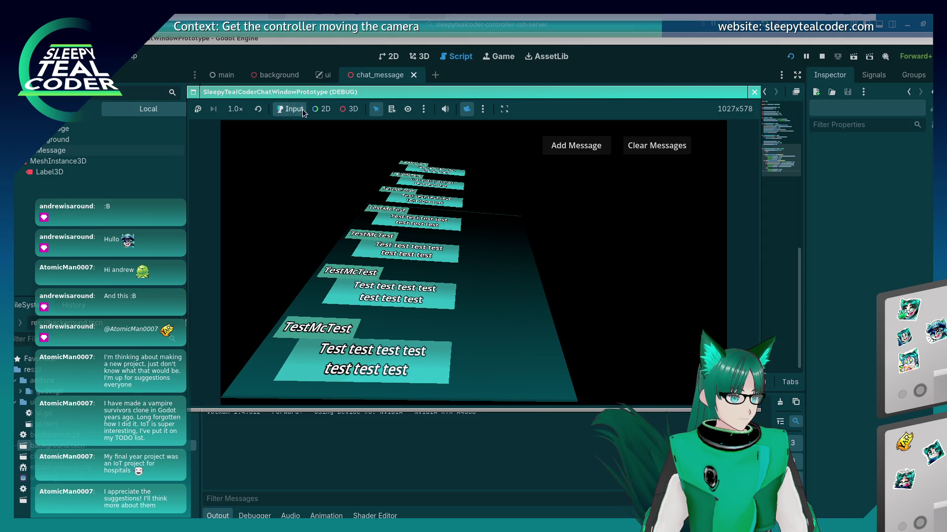
click(568, 146)
click(557, 145)
click(552, 145)
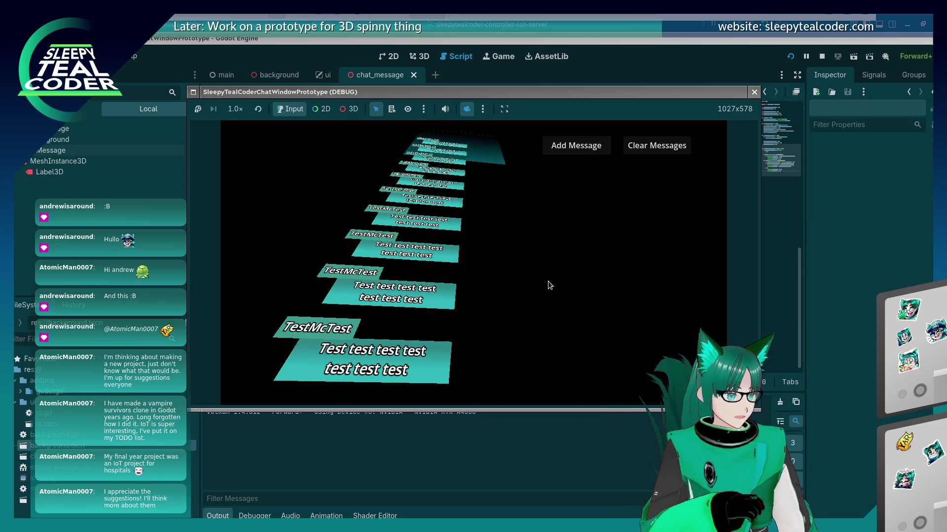
click(471, 110)
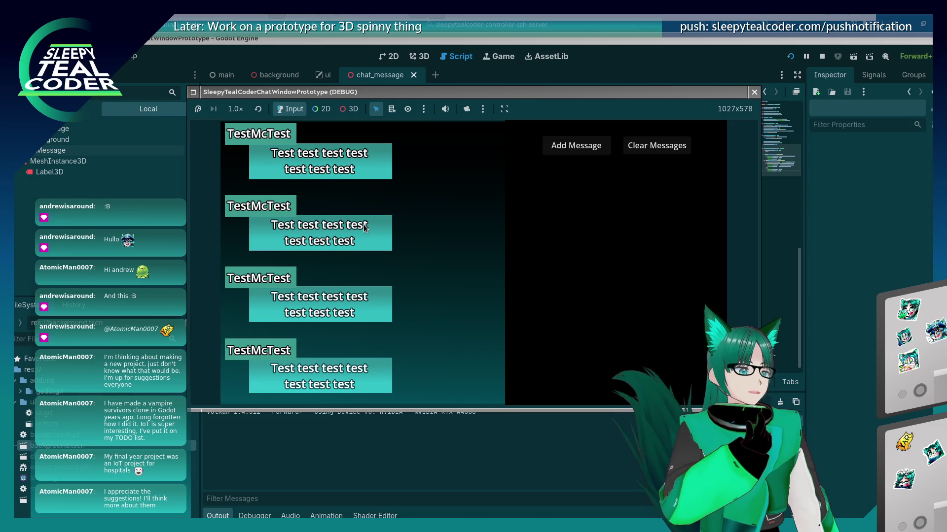
click(353, 111)
Step: Pick the Background mesh in the running game and inspect the Message and Background node properties
click(462, 220)
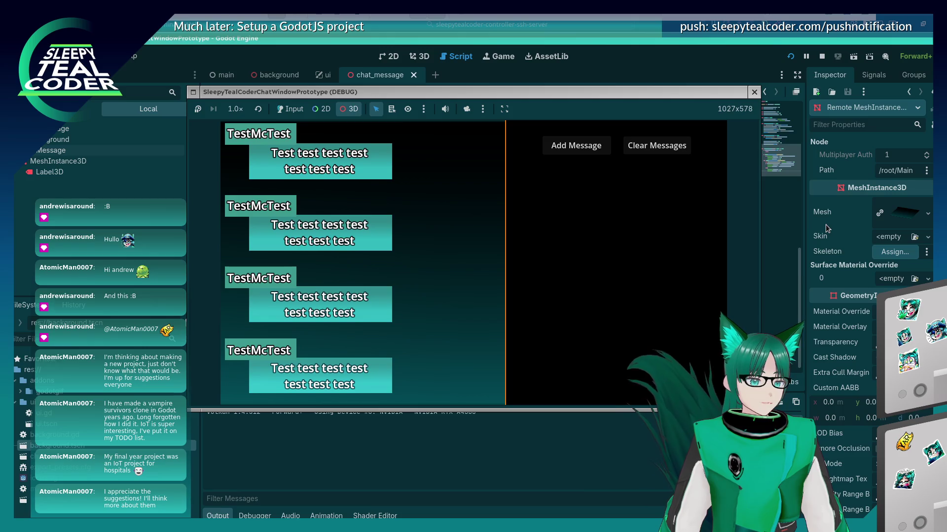
scroll(838, 222, down, 1)
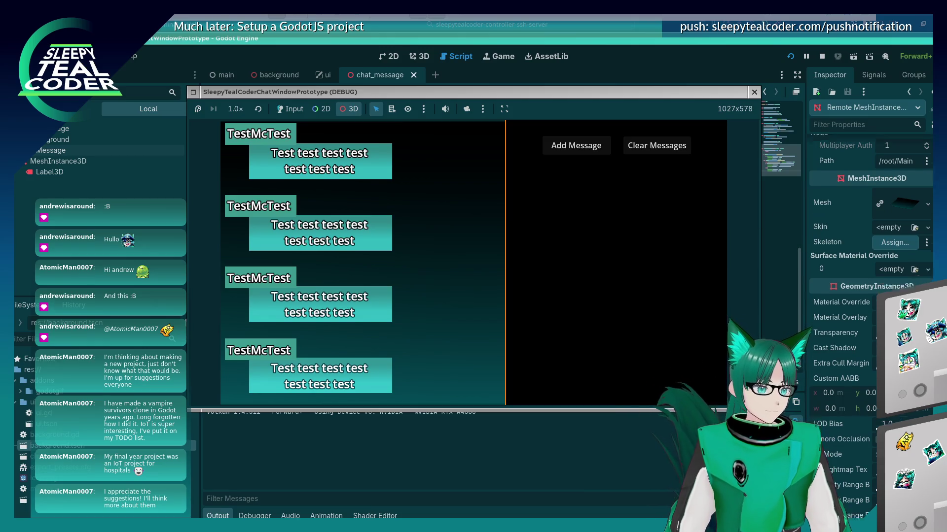
scroll(868, 295, down, 10)
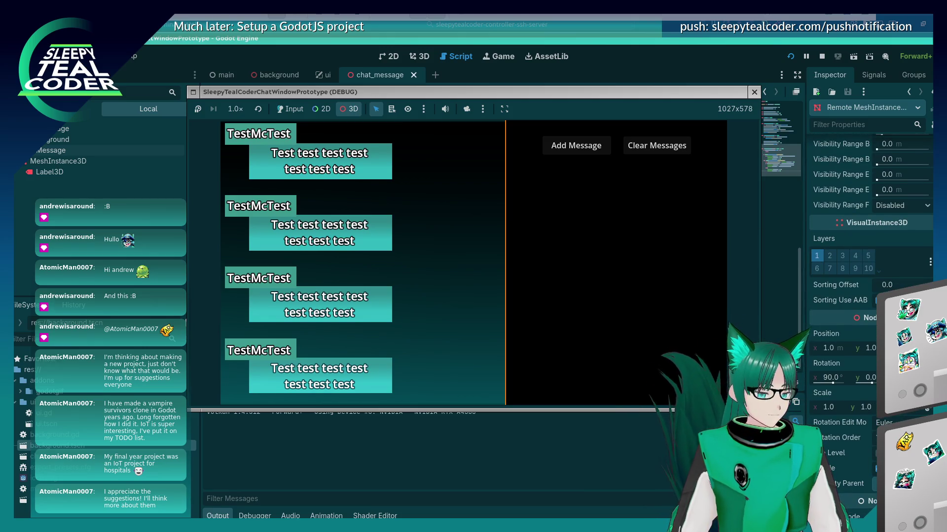
scroll(870, 296, down, 2)
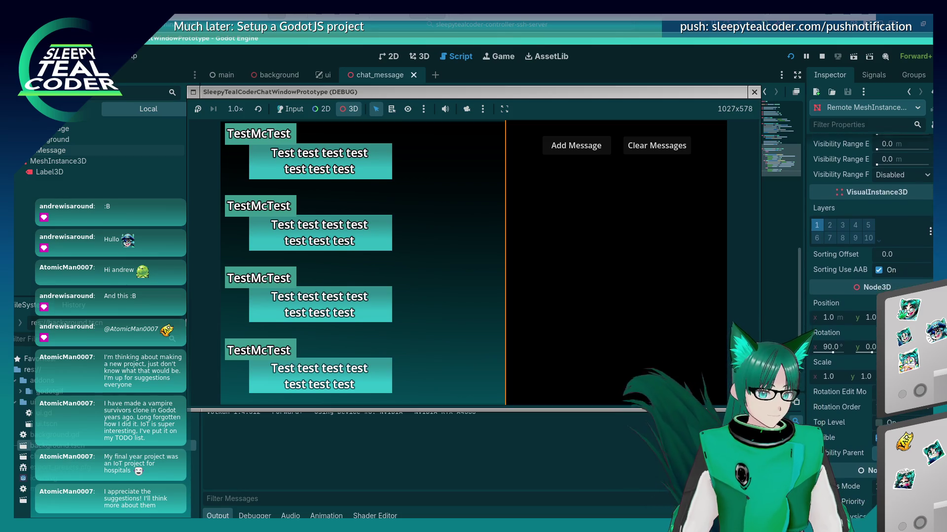
click(537, 250)
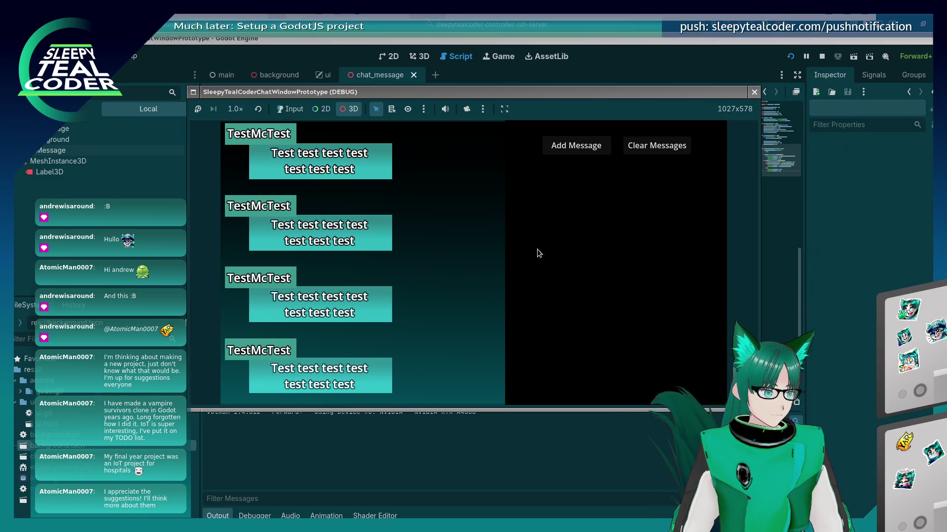
click(488, 251)
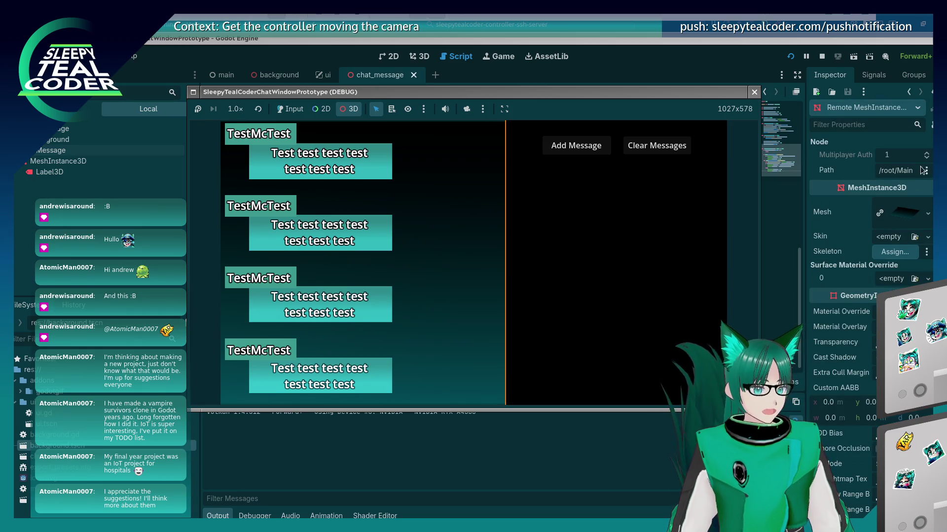
click(892, 141)
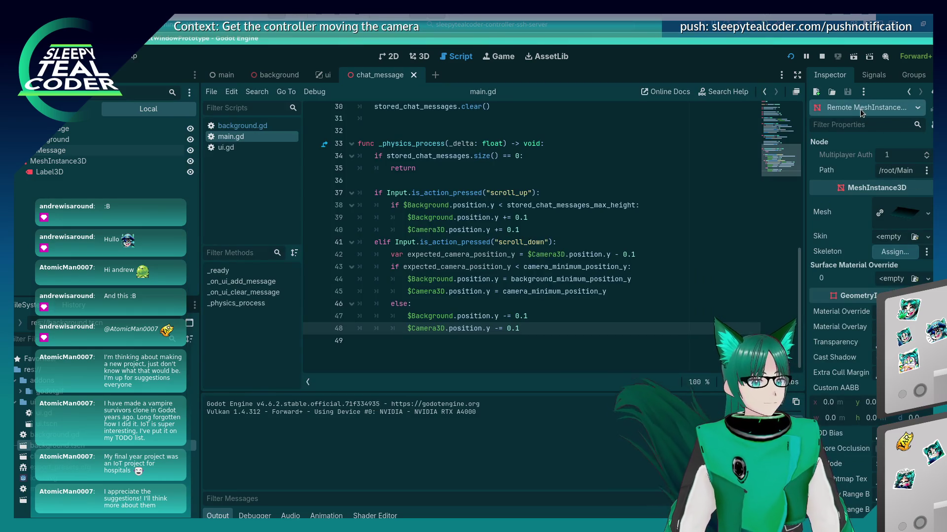
click(117, 150)
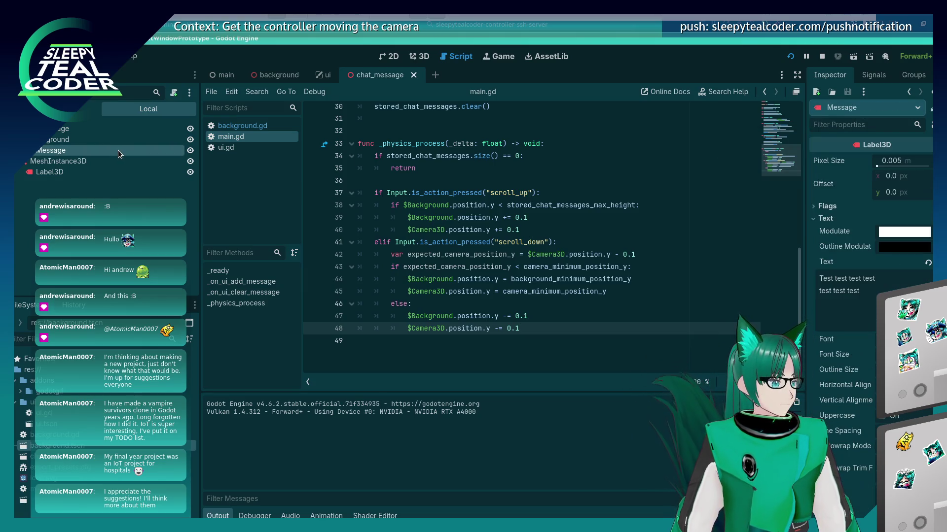
click(118, 141)
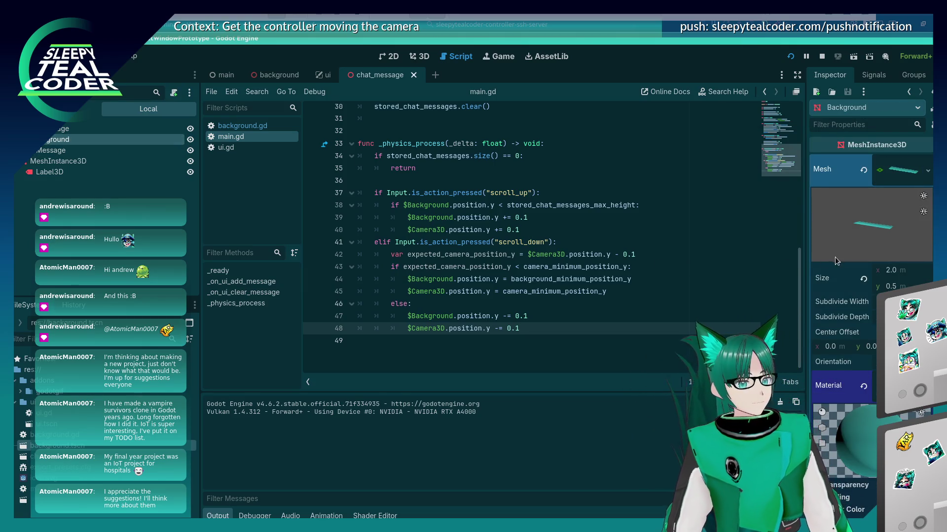
Step: Pick the third and second message boxes in the game, then stop it for relaunch
key(alt+Tab)
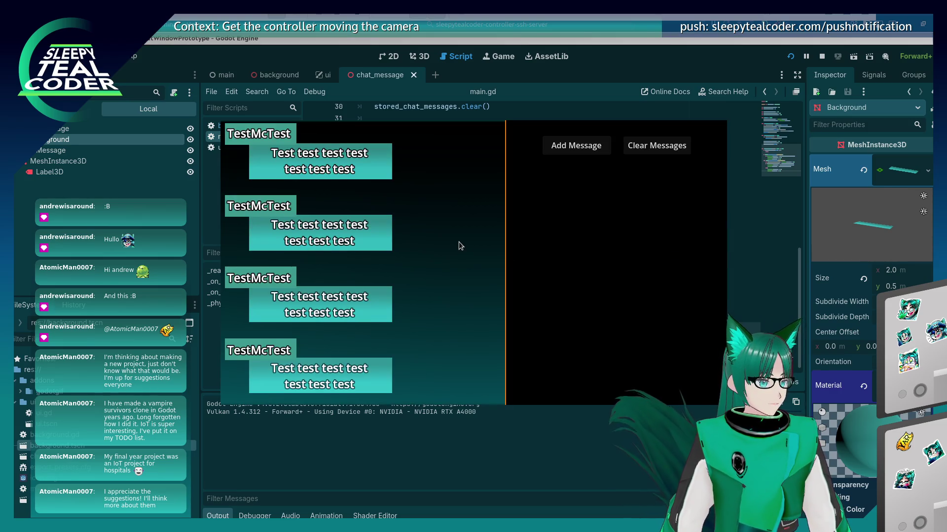
click(459, 242)
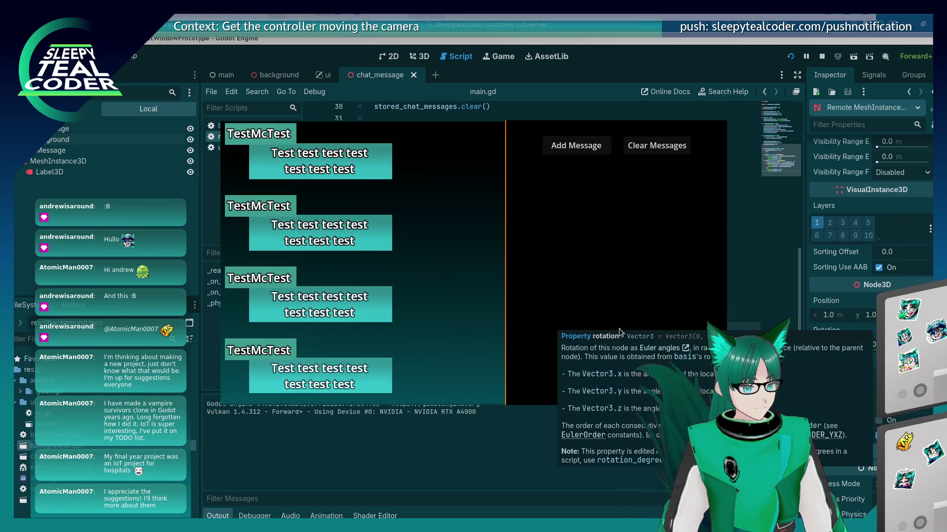
click(393, 308)
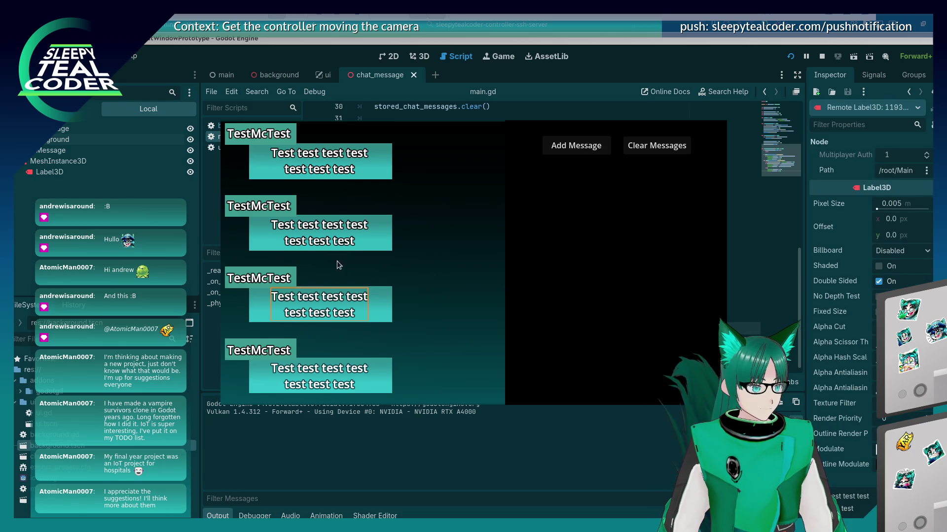
click(393, 309)
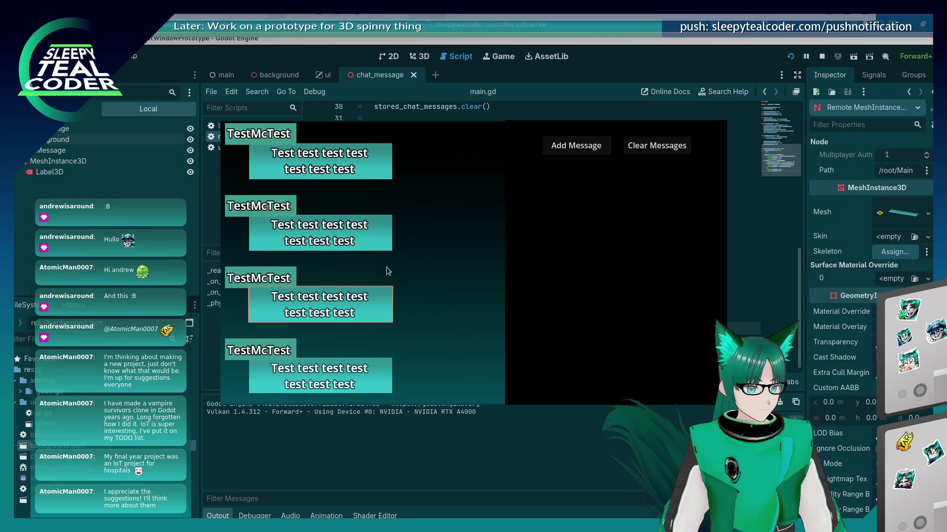
click(383, 241)
click(378, 235)
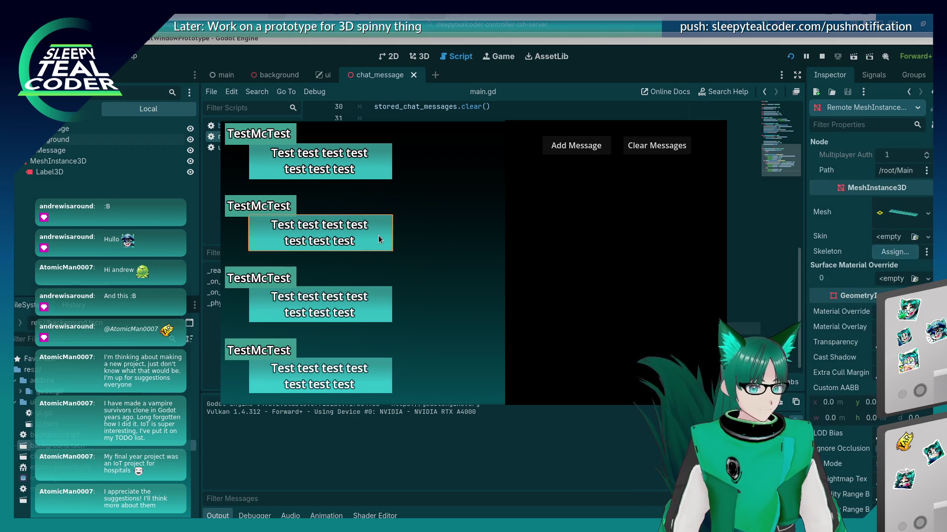
click(237, 238)
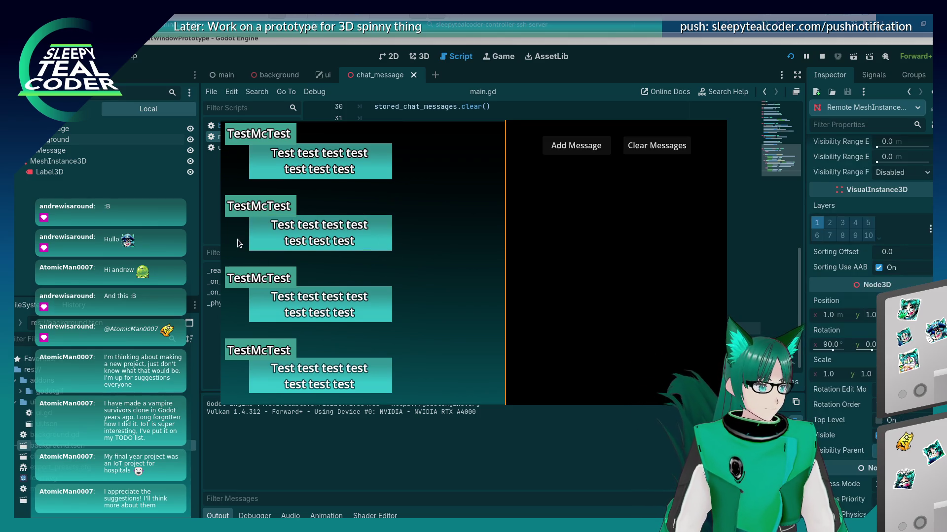
click(701, 292)
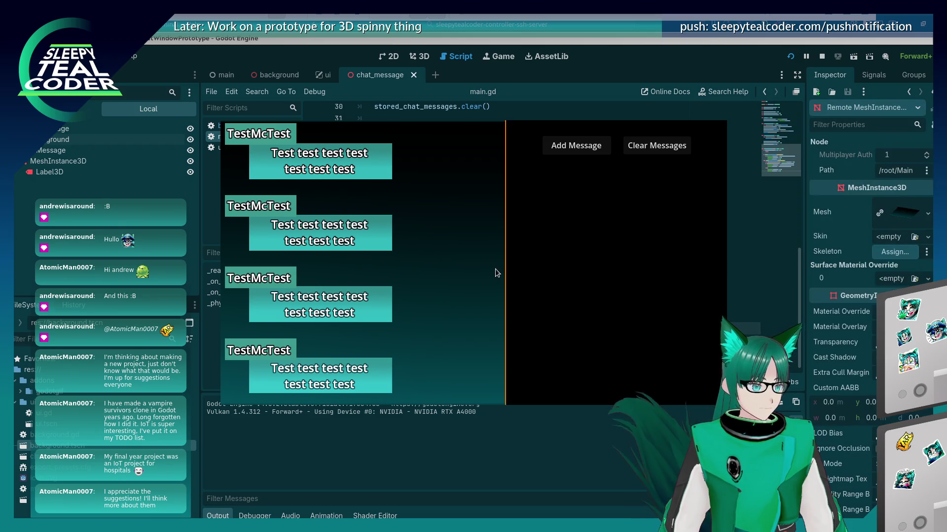
click(790, 58)
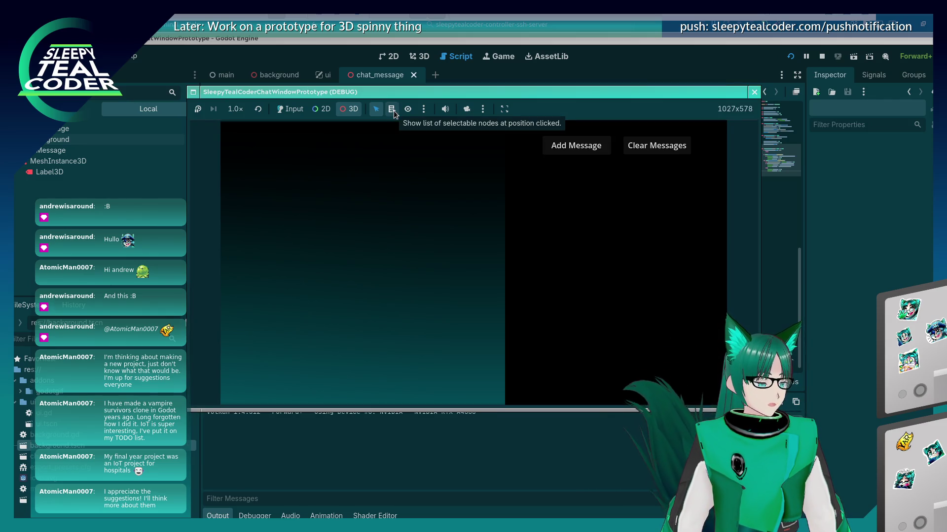
Step: Enable input to the running game and add four TestMcTest chat messages
click(391, 109)
click(425, 249)
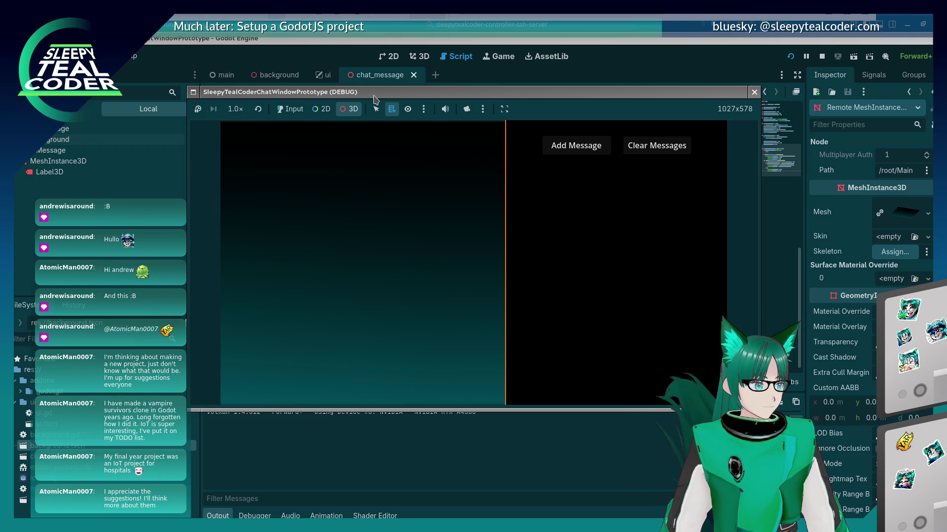
click(295, 109)
click(565, 148)
click(564, 148)
double_click(565, 148)
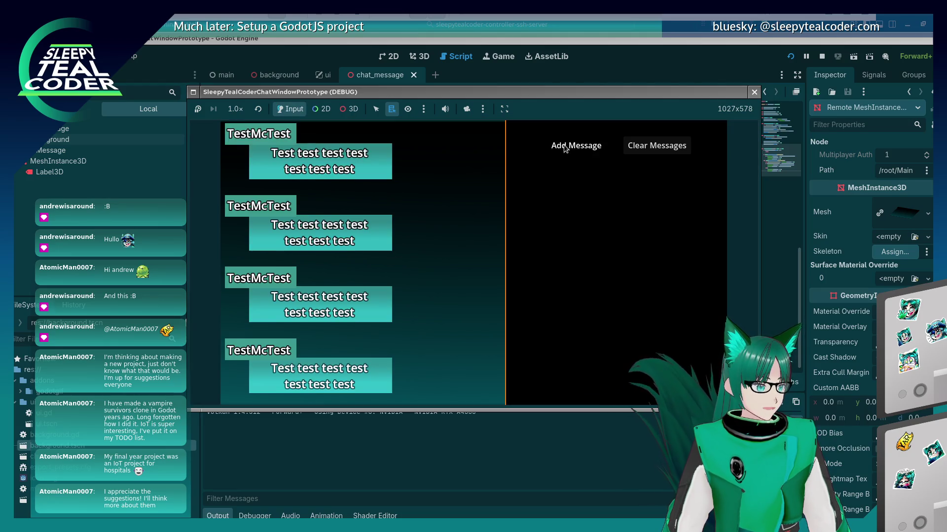
click(564, 148)
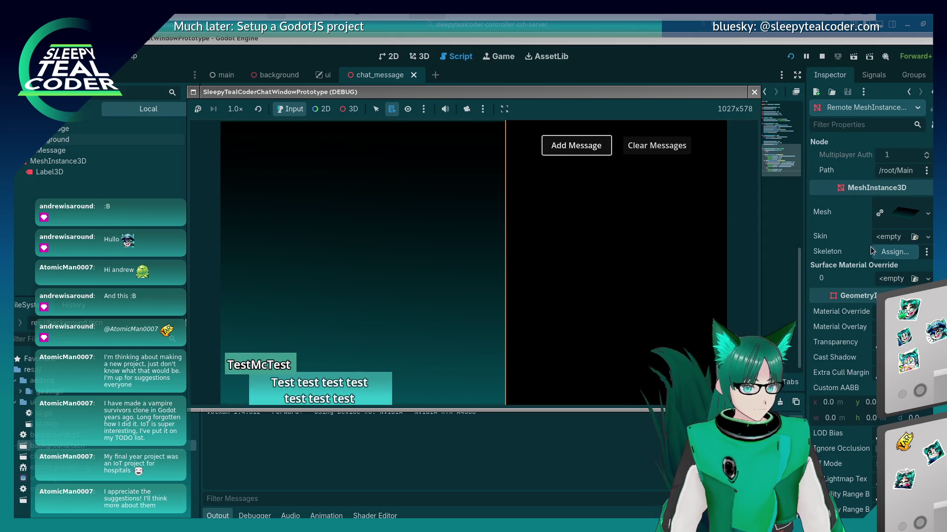
Step: Move the camera back and forth through the messages with the controller, then stop the game with F8
key(F8)
scroll(870, 246, down, 3)
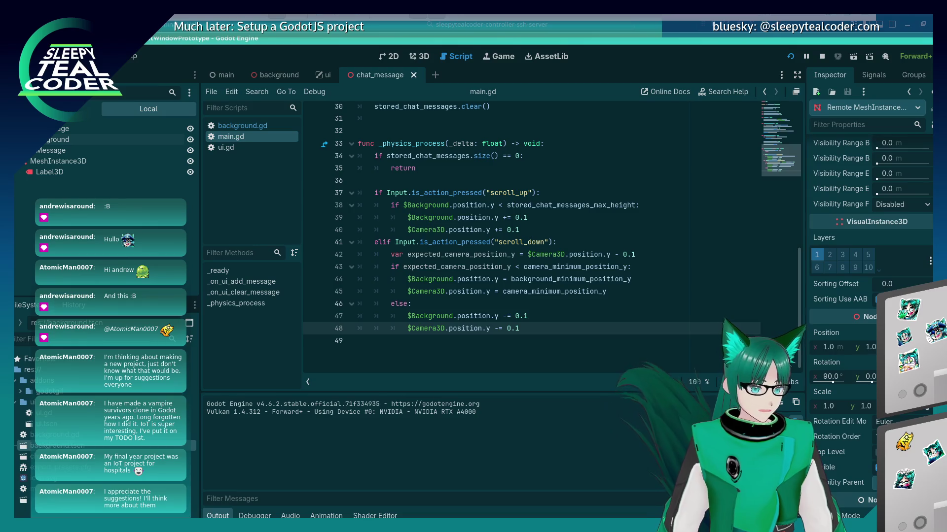
scroll(870, 291, down, 5)
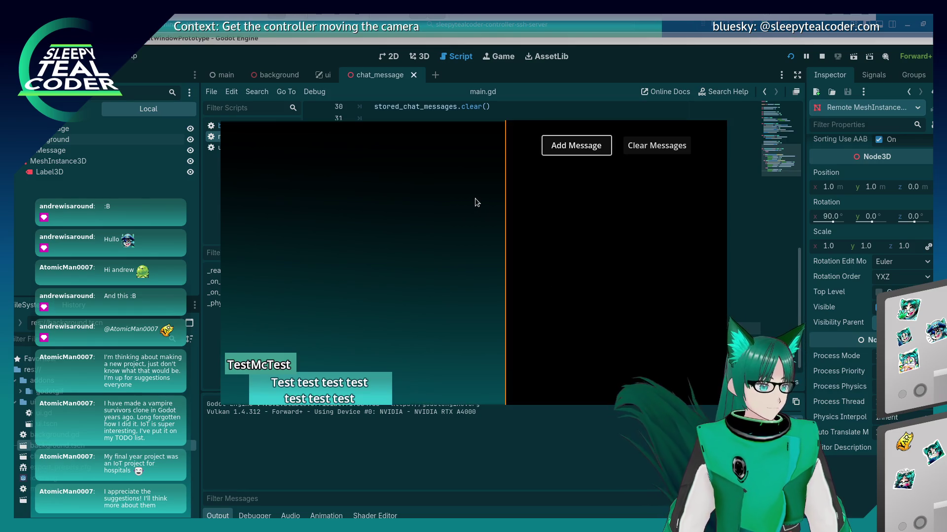
click(474, 198)
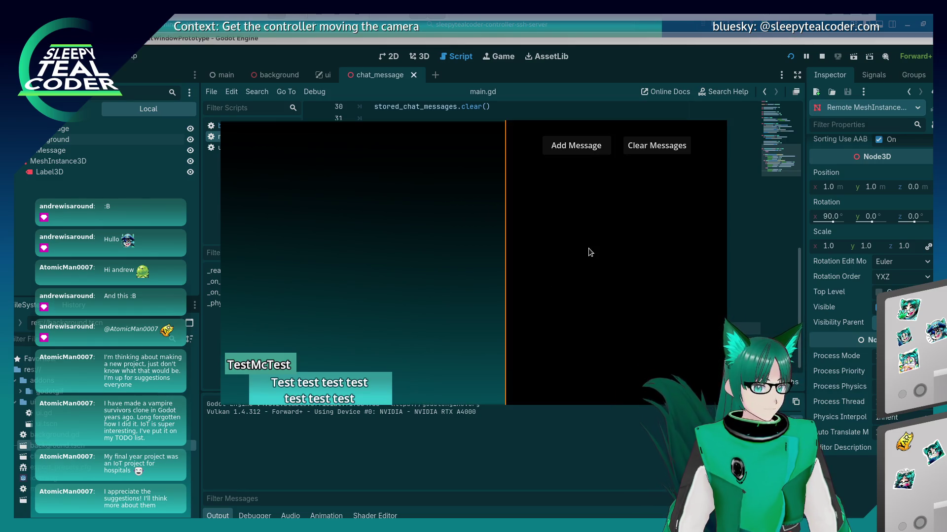
key(Tab)
key(Return)
key(Return)
key(Return)
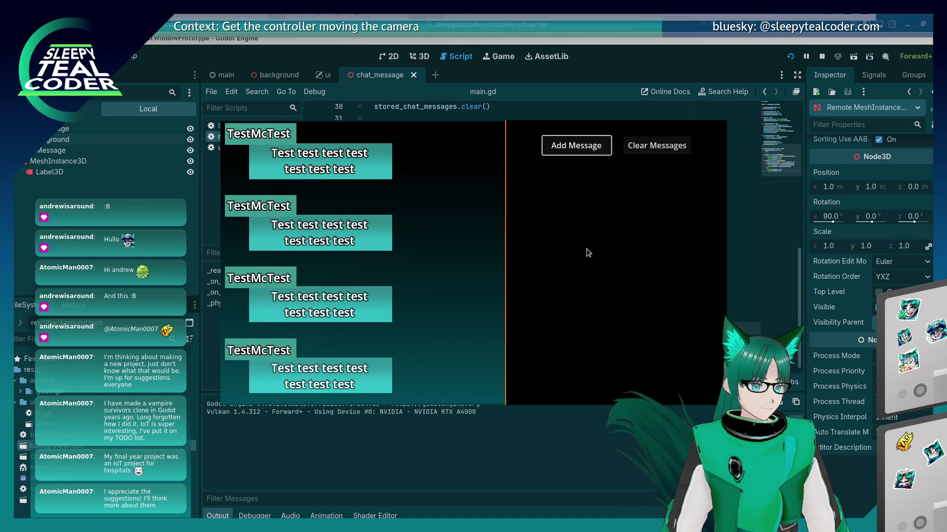
key(Return)
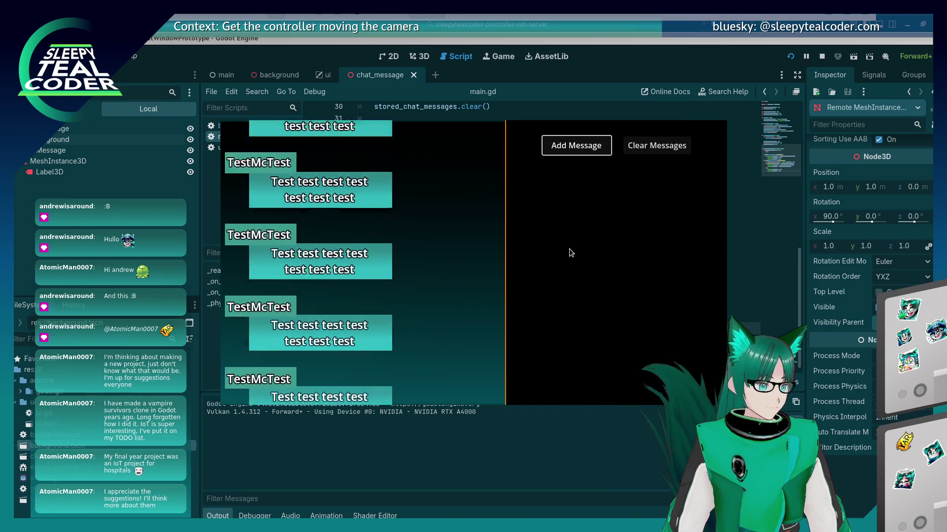
key(Return)
key(Return)
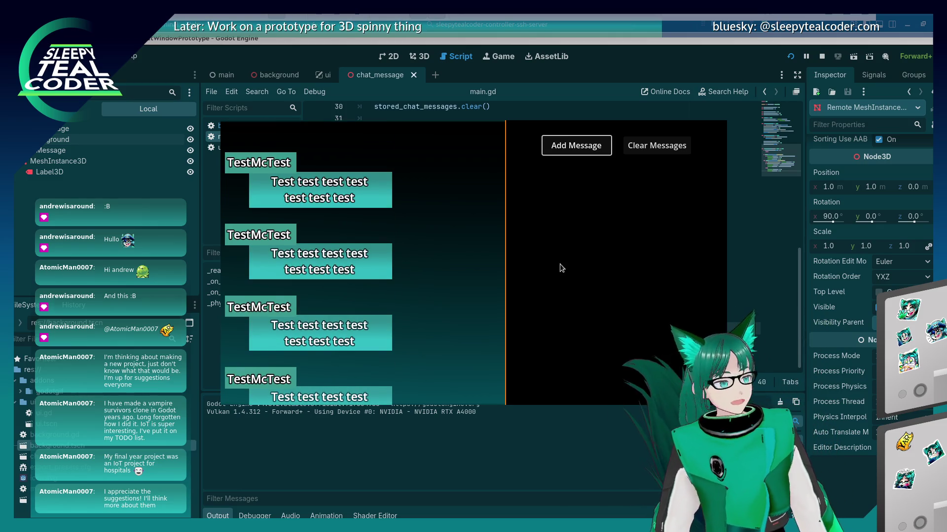
key(Return)
key(Return)
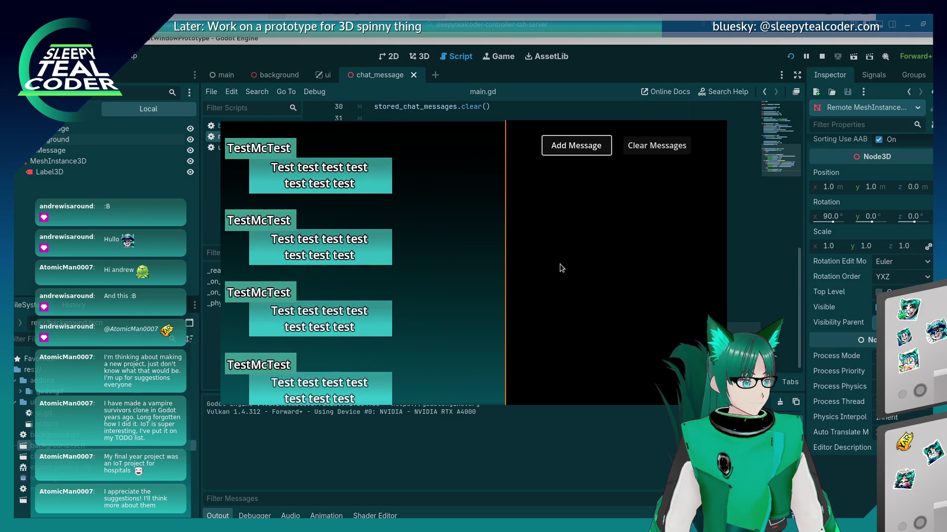
key(Return)
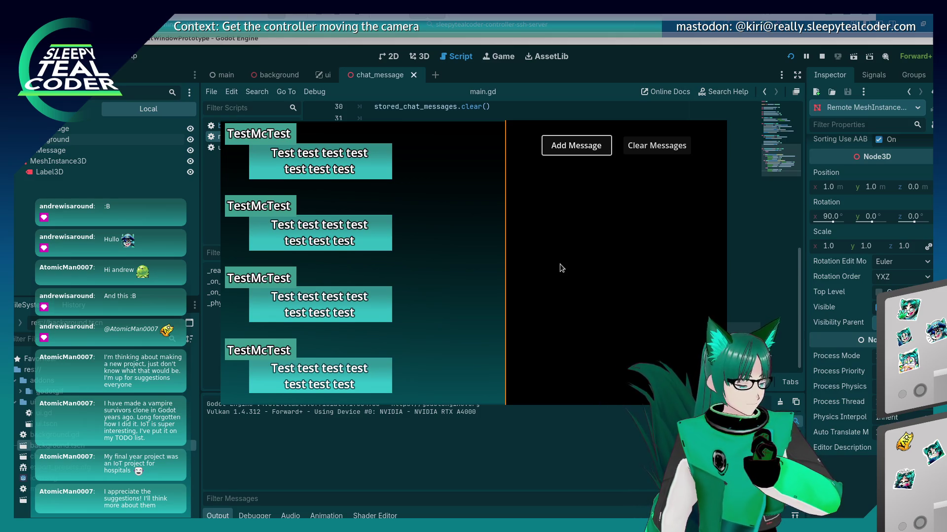
key(F8)
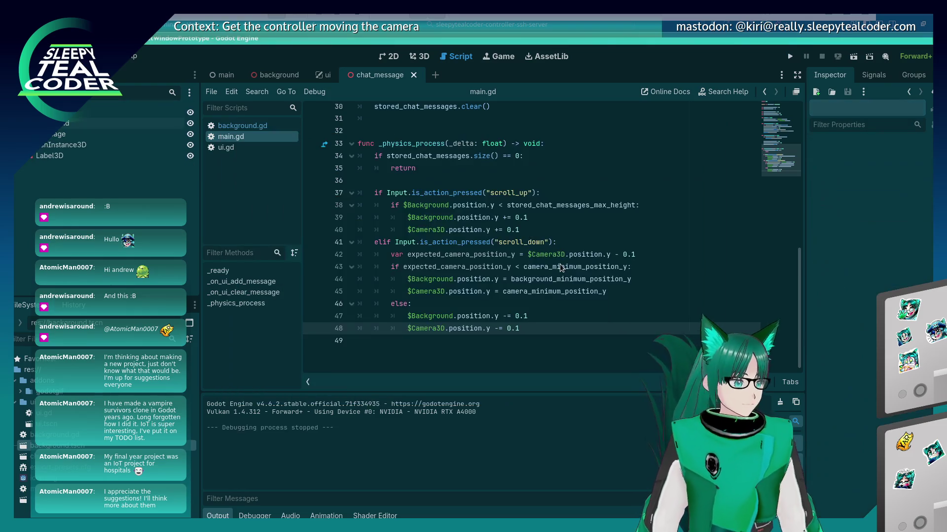
scroll(539, 306, up, 10)
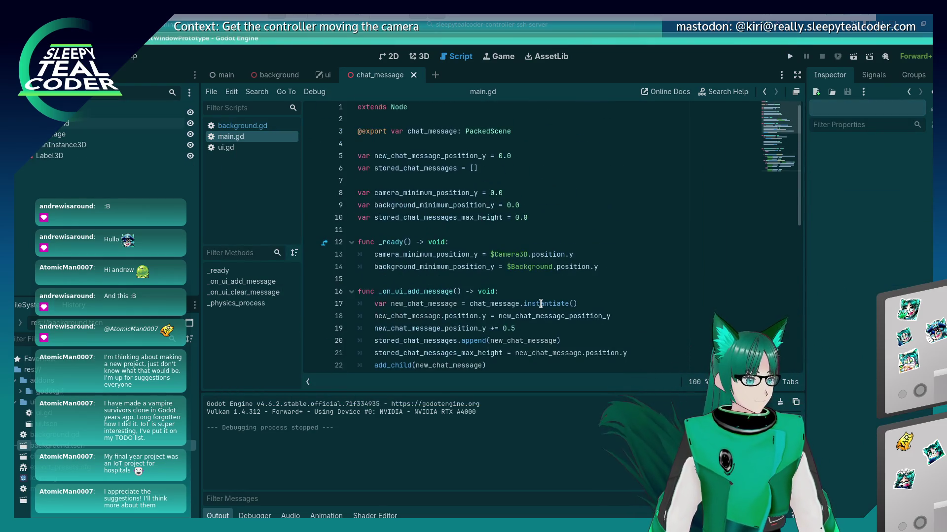
scroll(540, 303, down, 8)
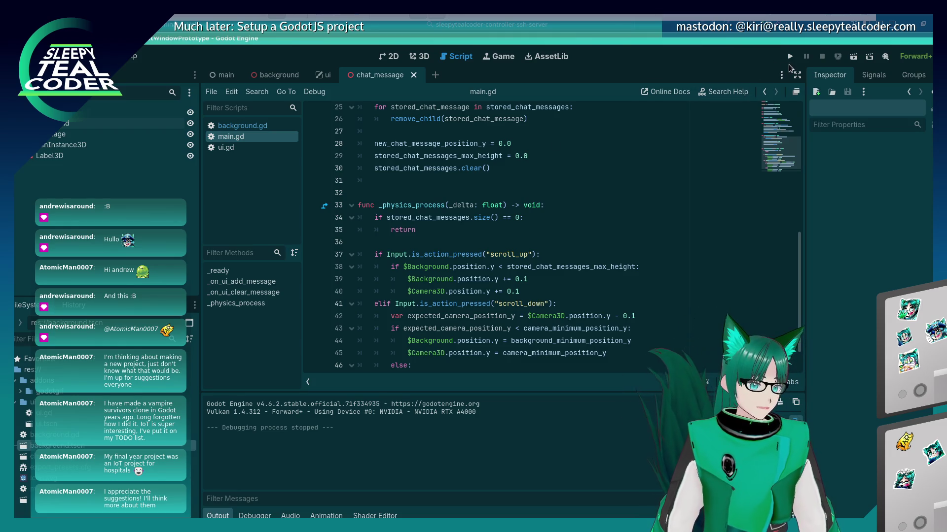
click(790, 57)
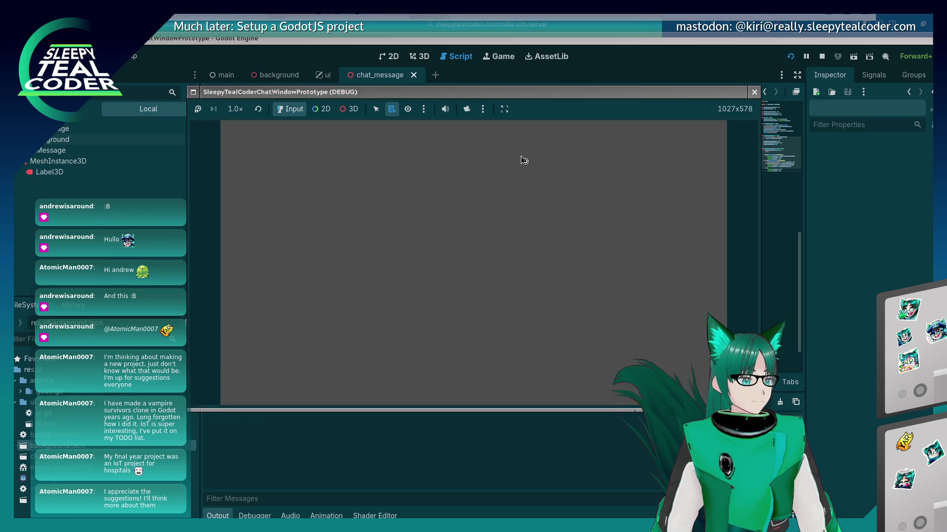
click(572, 149)
click(574, 150)
click(572, 150)
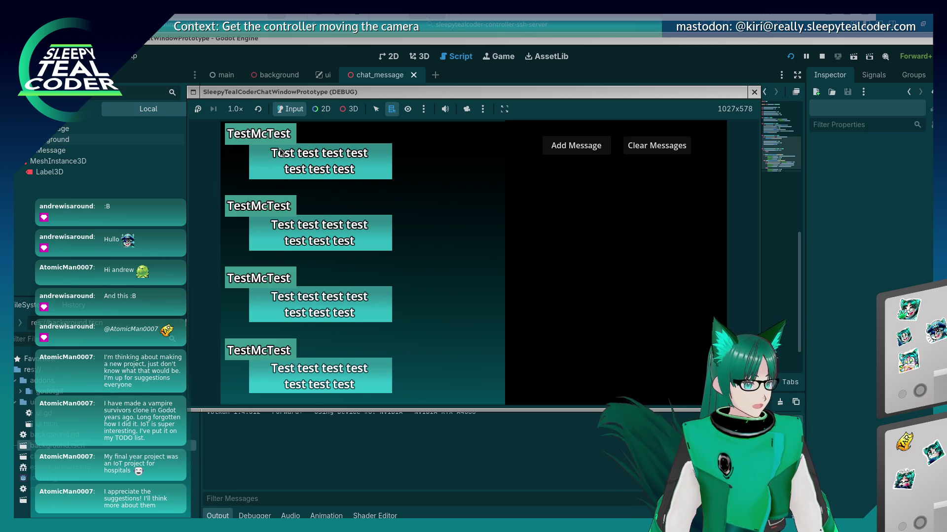
key(F8)
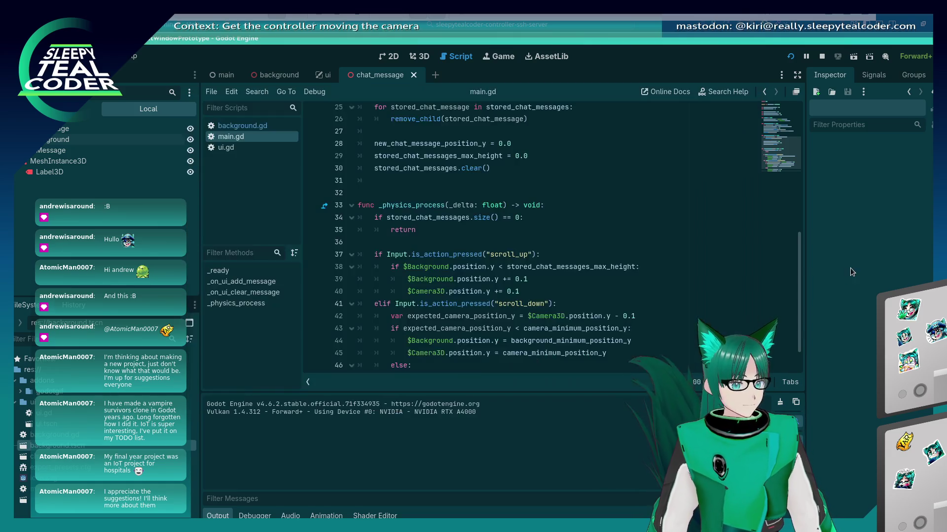
Step: Move the breakpoint from line 37 to line 38's height check and continue the paused game
click(312, 255)
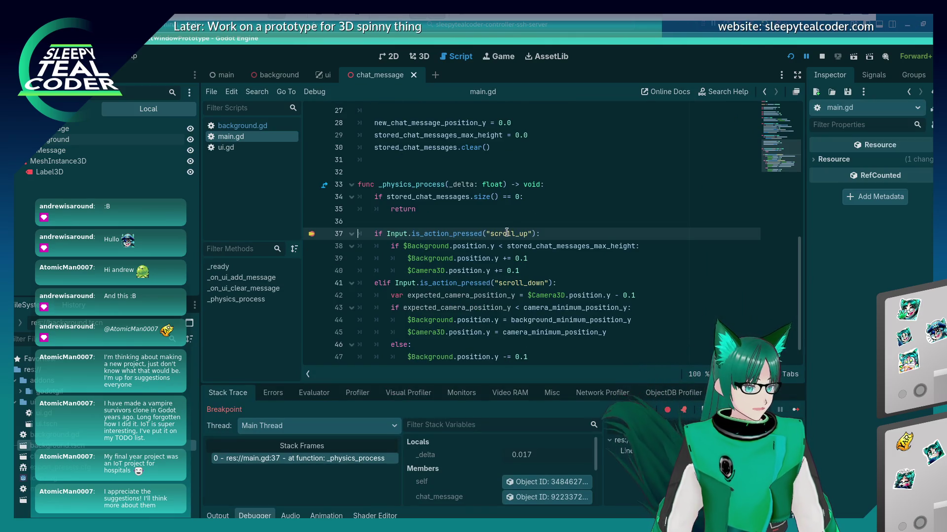
mouse_move(534, 245)
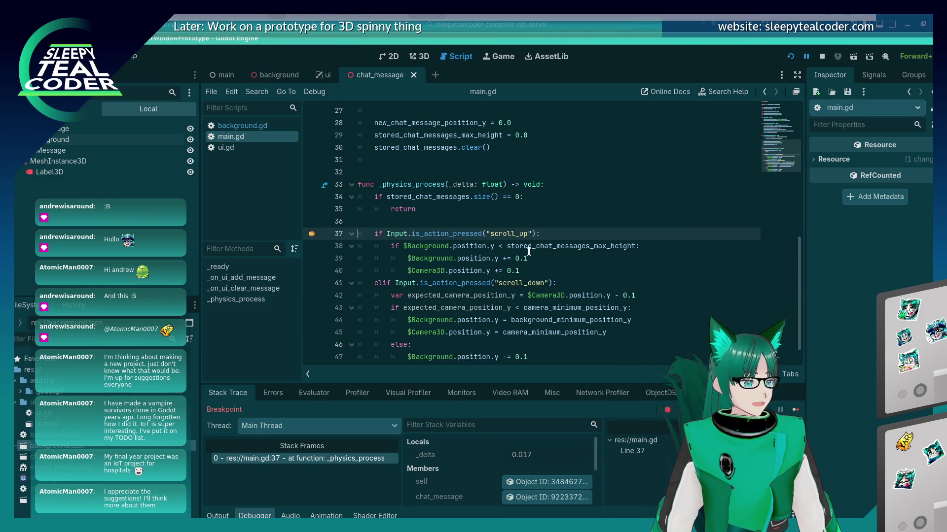
click(492, 246)
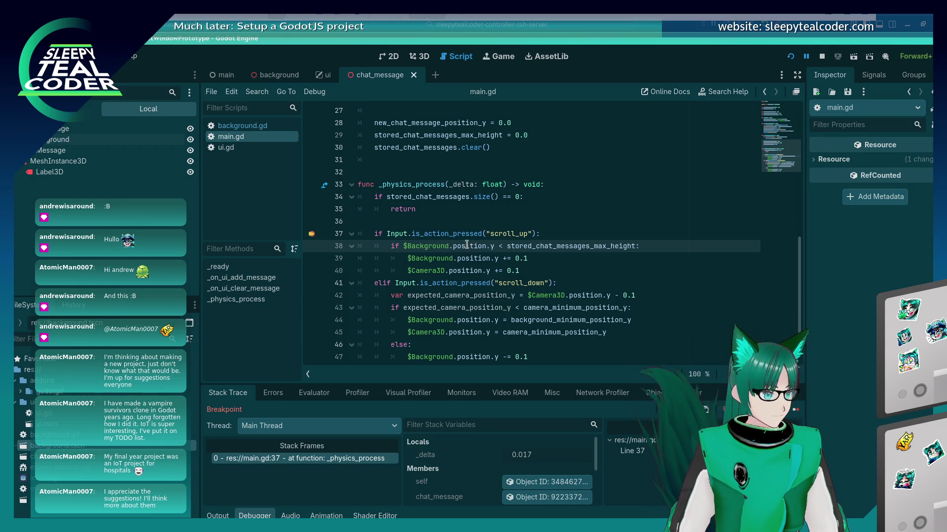
click(312, 234)
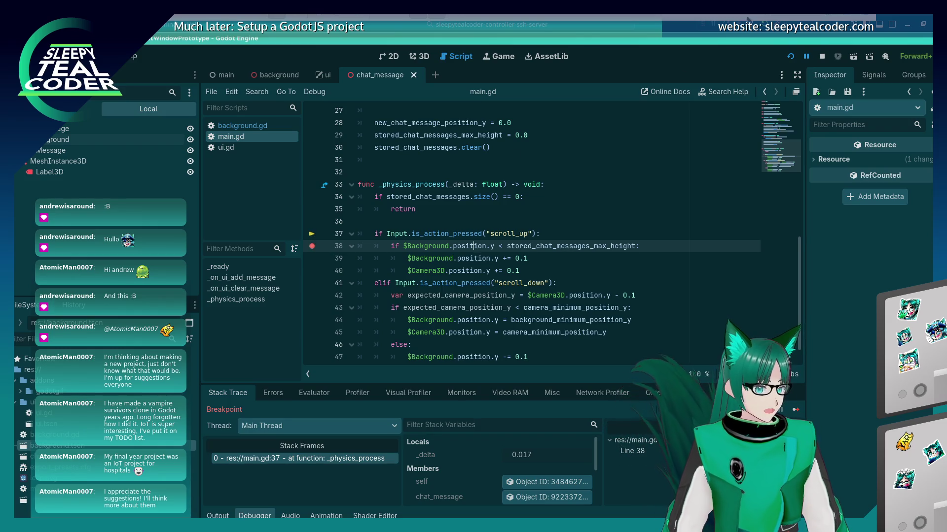
click(798, 411)
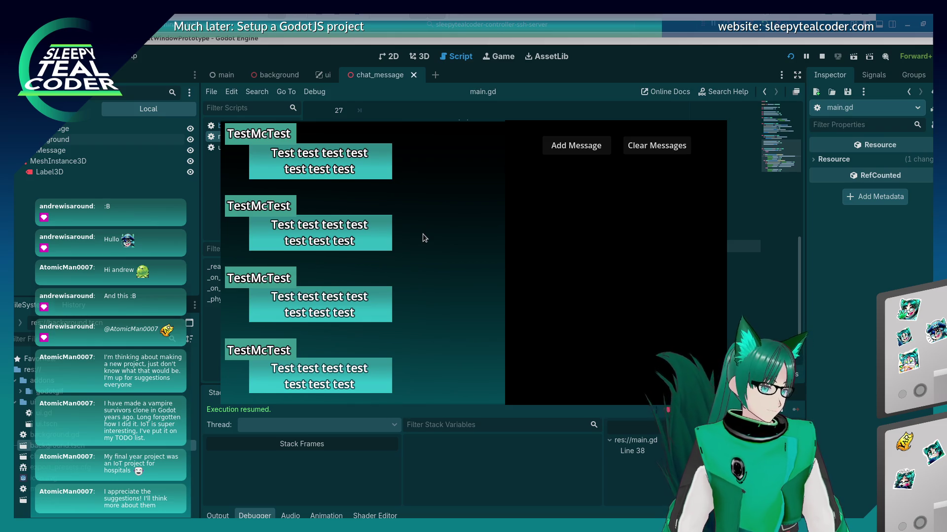
scroll(422, 234, up, 1)
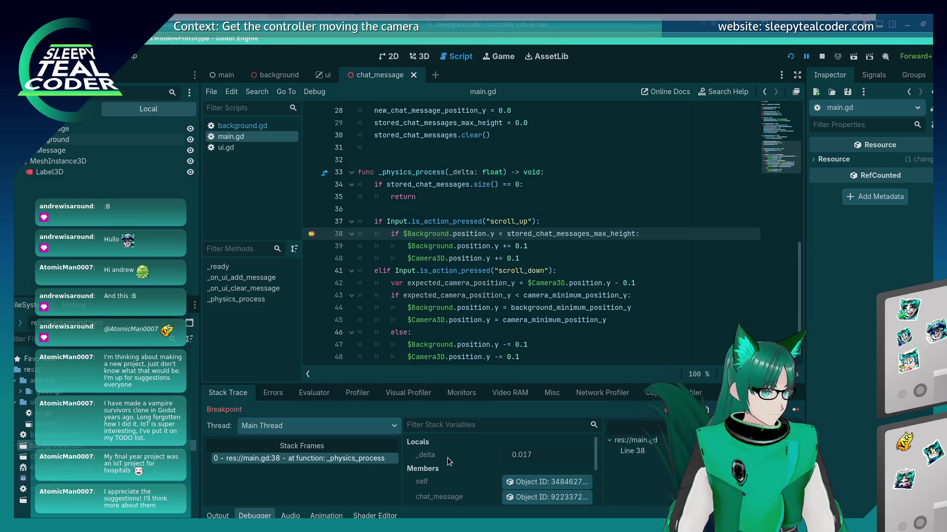
Step: Evaluate $Background.position from line 38 in the Evaluator, then its .y value
drag(593, 458, 583, 495)
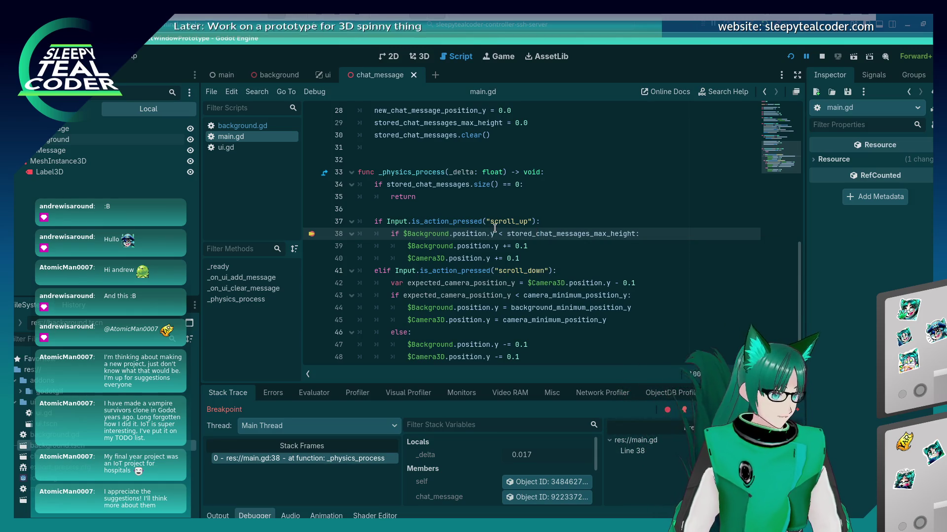
click(300, 392)
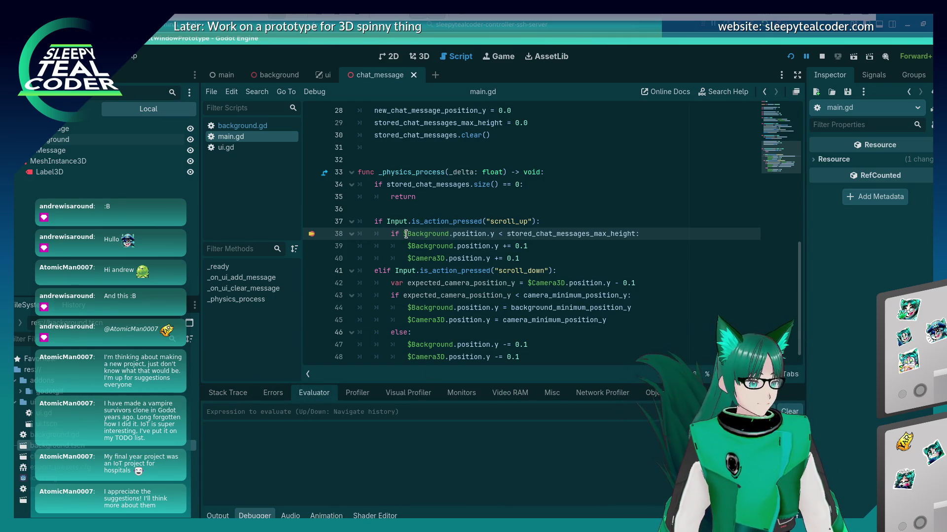
drag(404, 234, 487, 234)
key(ctrl+c)
drag(493, 386, 501, 412)
key(Return)
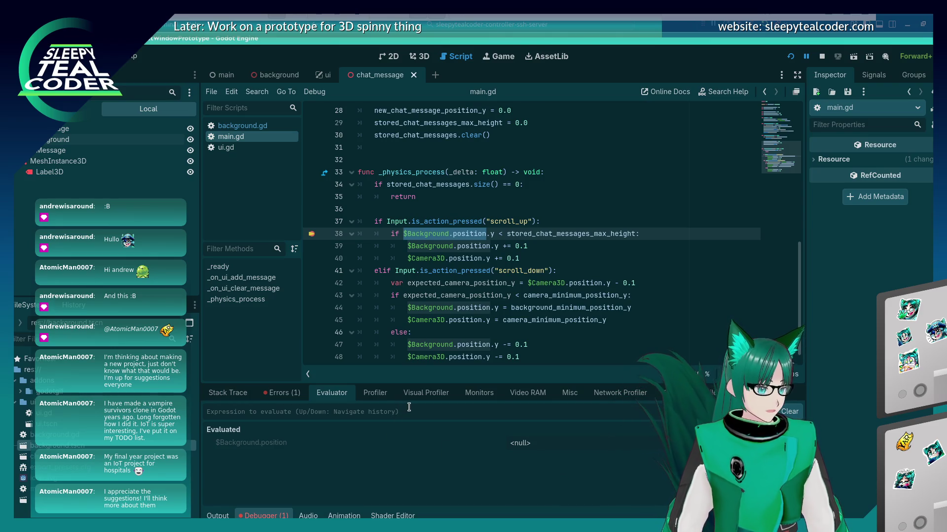
key(Up)
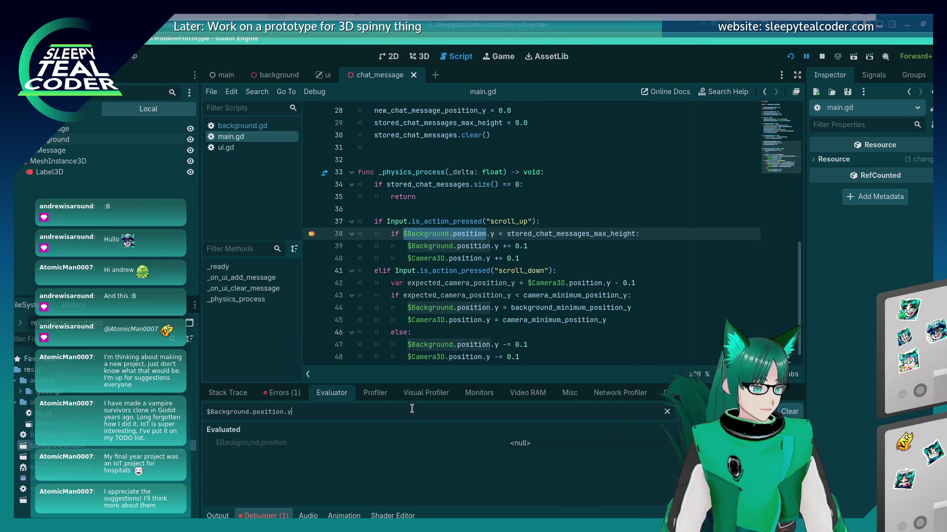
key(Return)
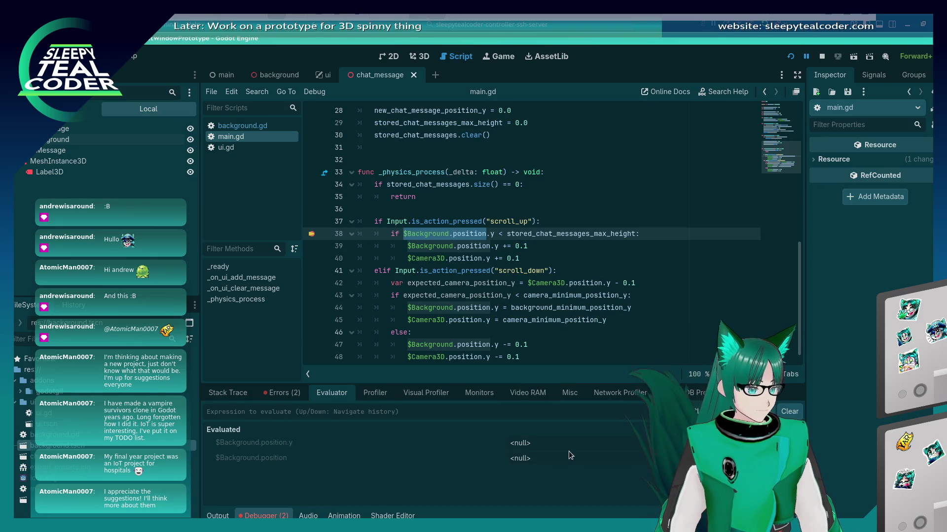
Step: Check the Errors tab, then re-evaluate $Background.position.y by pasting and appending y
click(279, 394)
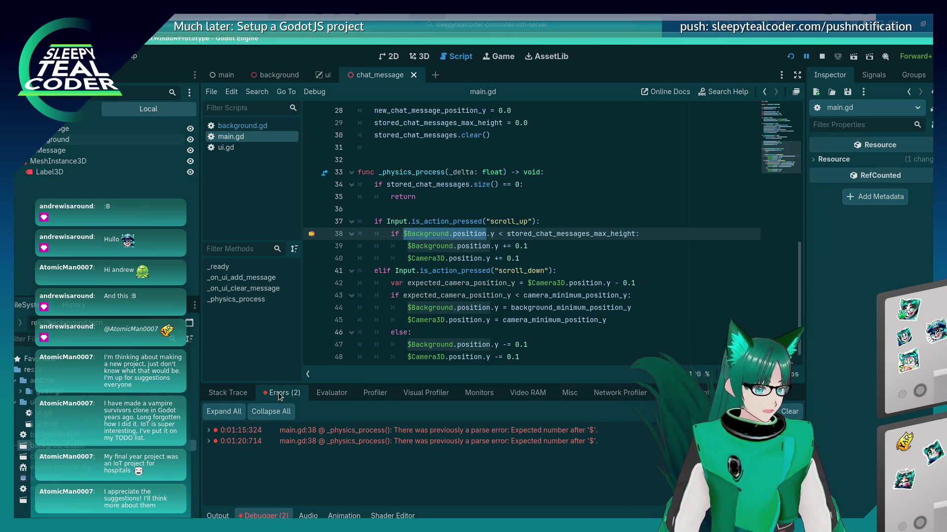
click(320, 395)
key(Up)
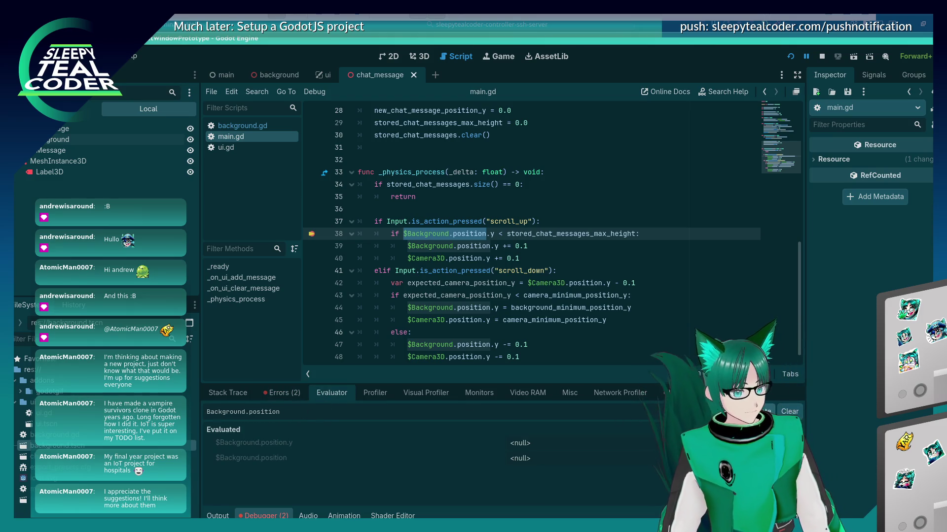
click(288, 392)
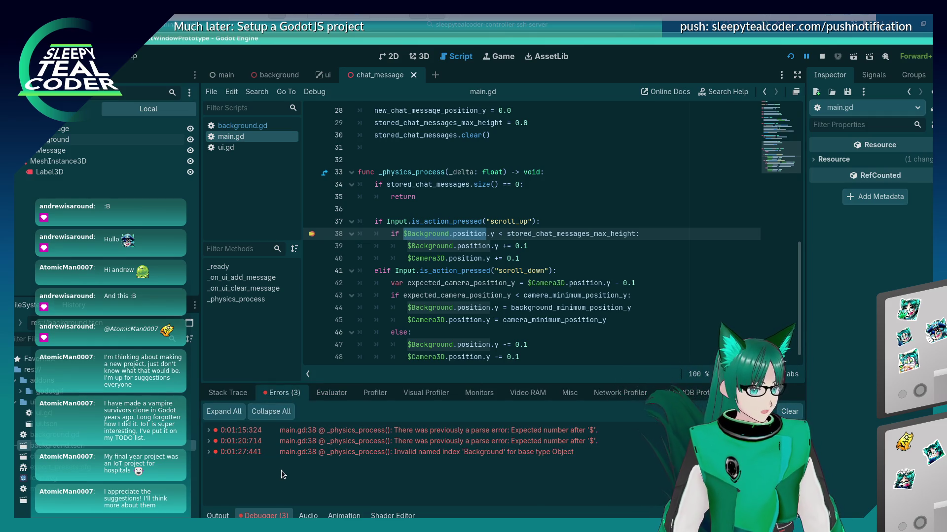
click(331, 393)
click(331, 413)
key(ctrl+v)
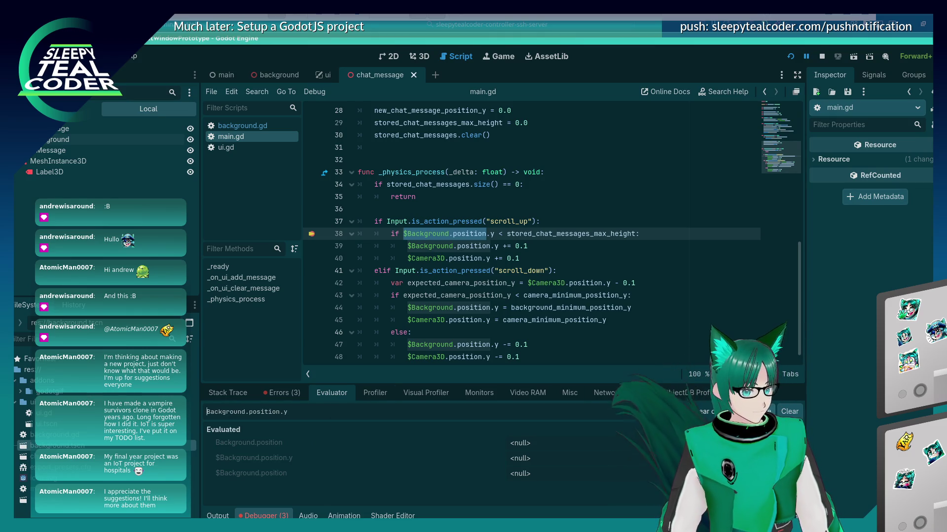
text(y)
key(Return)
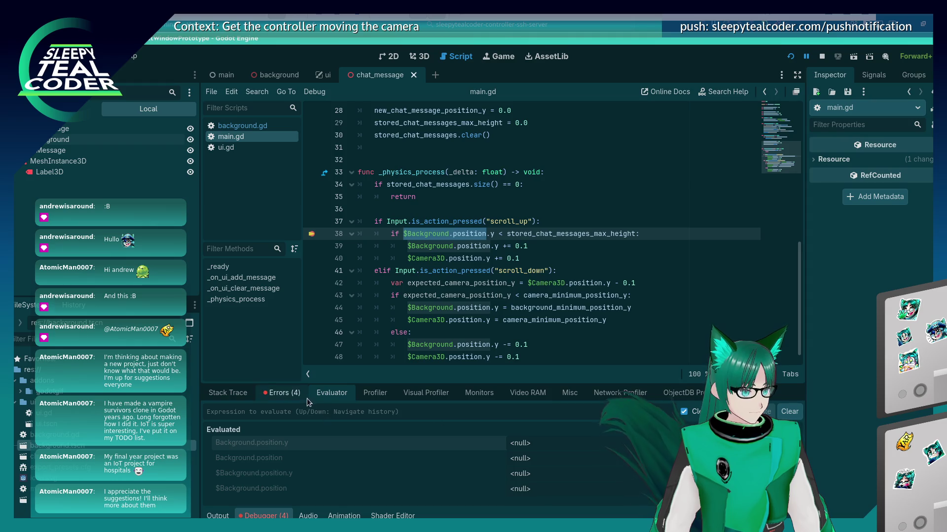
Step: Browse Errors, Profiler, Visual Profiler, Monitors, Video RAM, Misc and Network Profiler, ending on Stack Trace
click(290, 399)
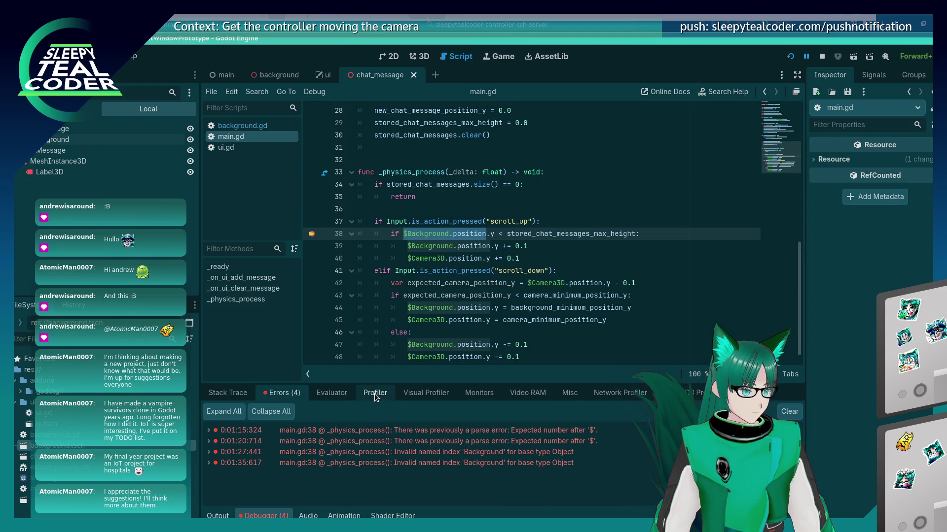
click(416, 394)
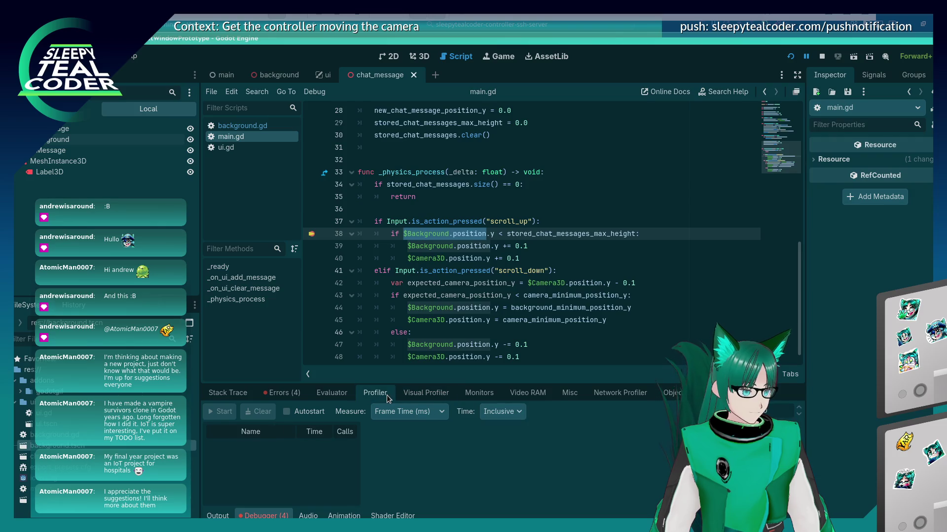
click(428, 393)
click(476, 389)
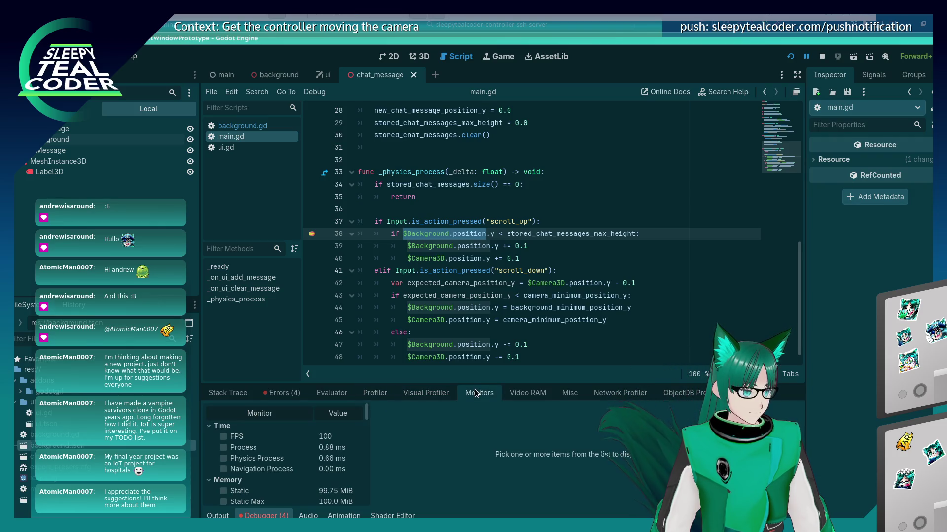
click(518, 396)
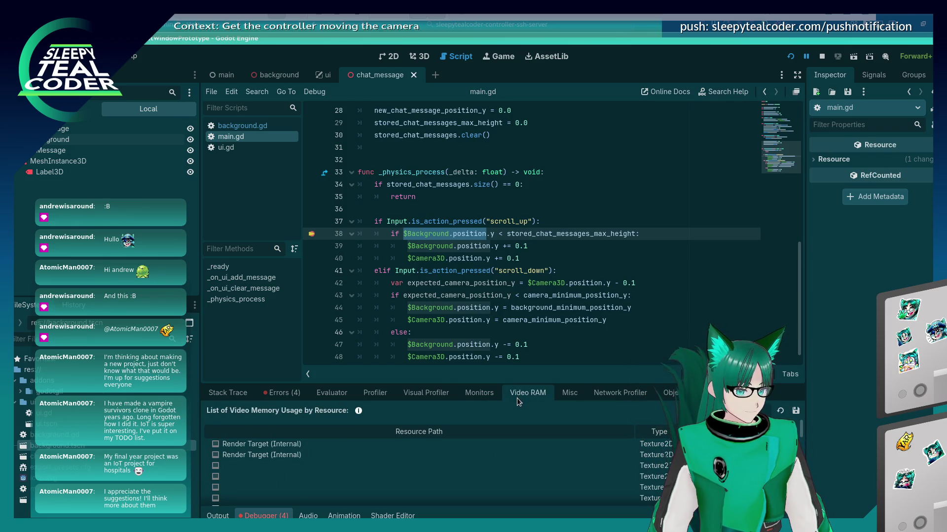
scroll(525, 467, down, 3)
scroll(524, 466, down, 5)
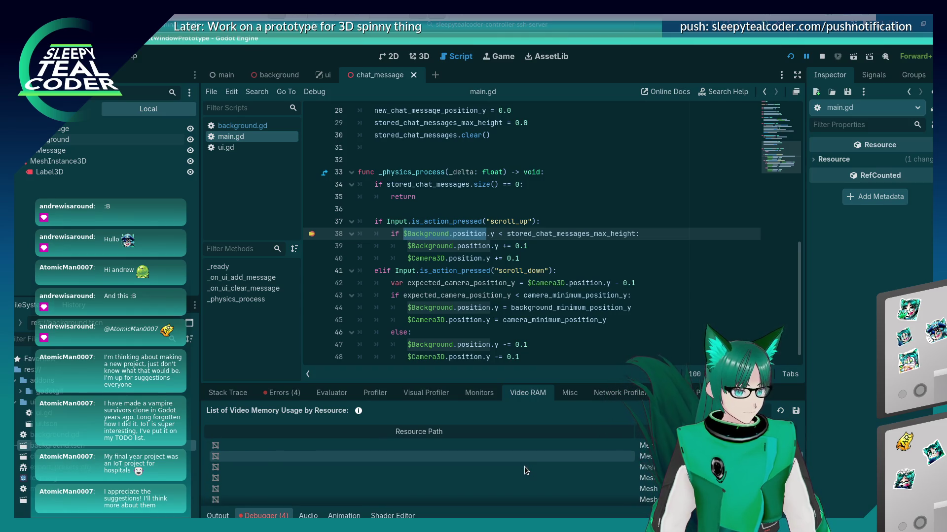
scroll(524, 467, down, 2)
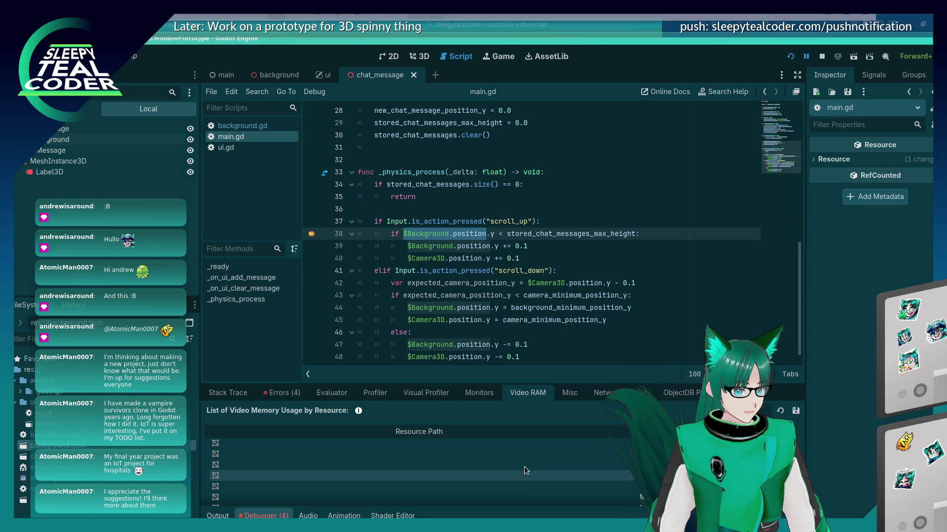
scroll(525, 467, up, 1)
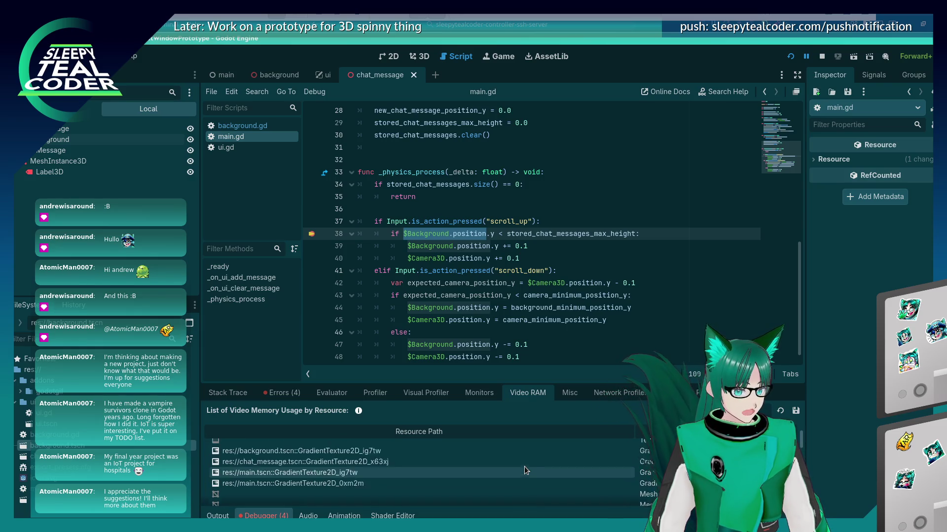
click(572, 393)
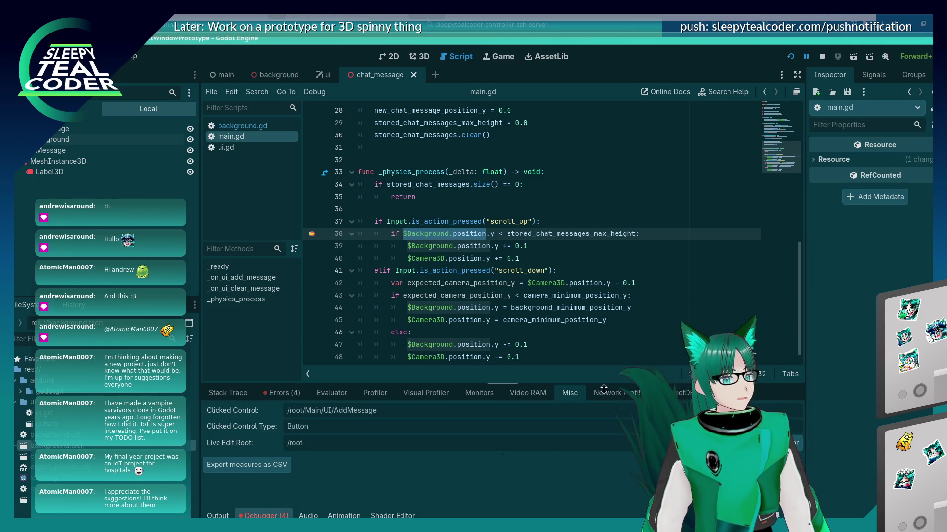
click(621, 398)
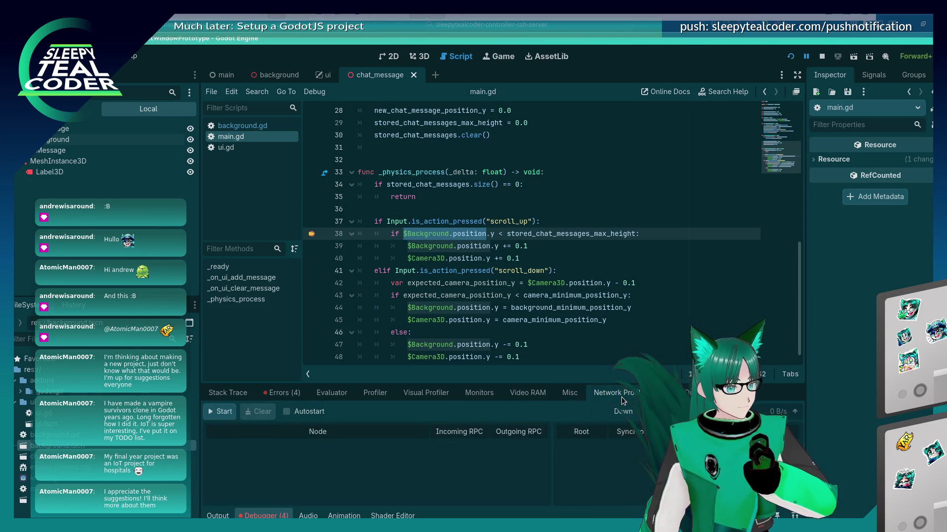
click(242, 393)
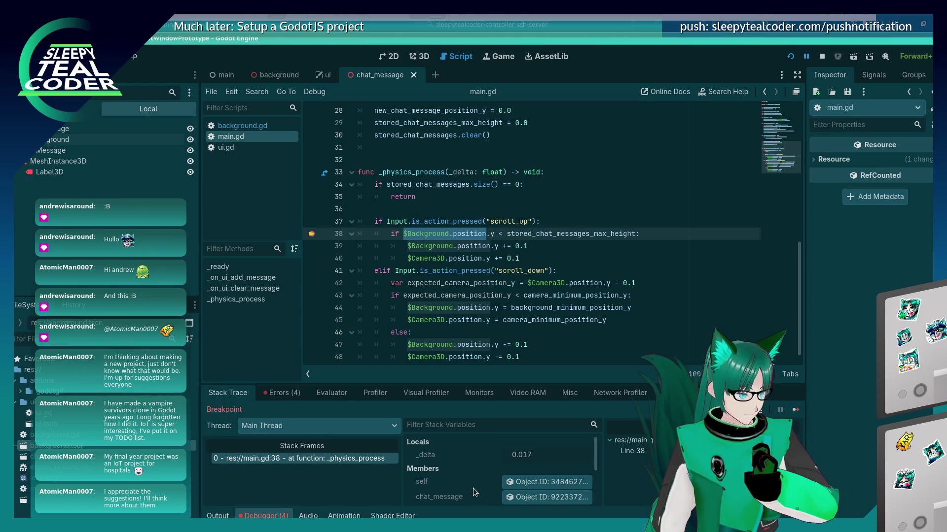
Step: Resume the game and scroll up in it so execution pauses at line 38 again
scroll(458, 475, down, 5)
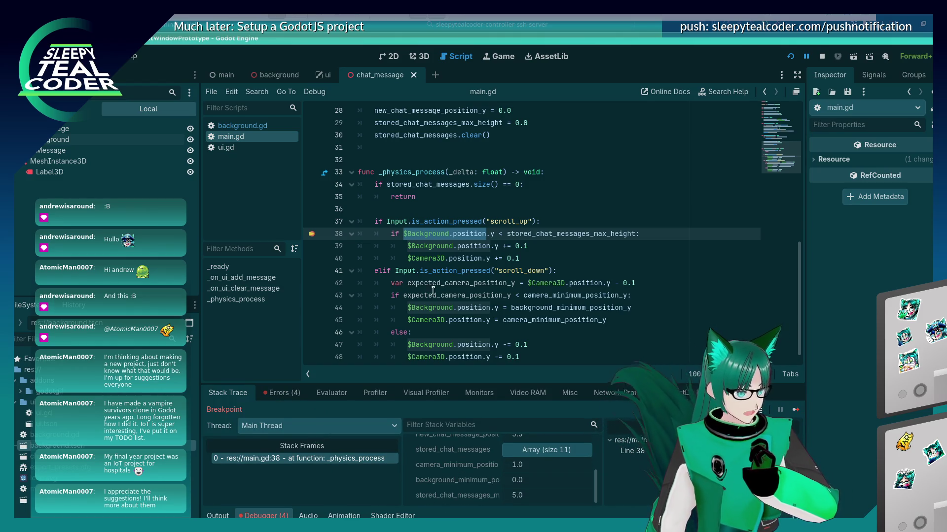
click(413, 222)
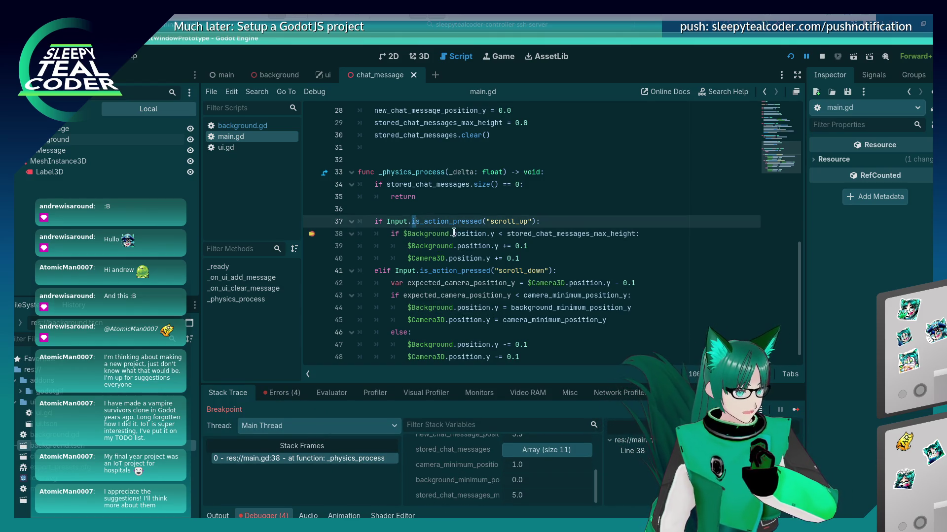
click(493, 234)
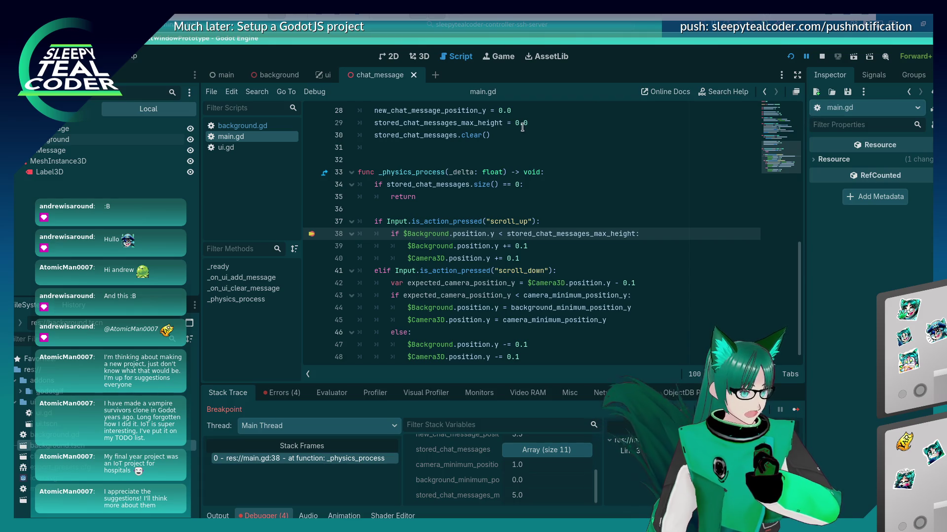
click(794, 409)
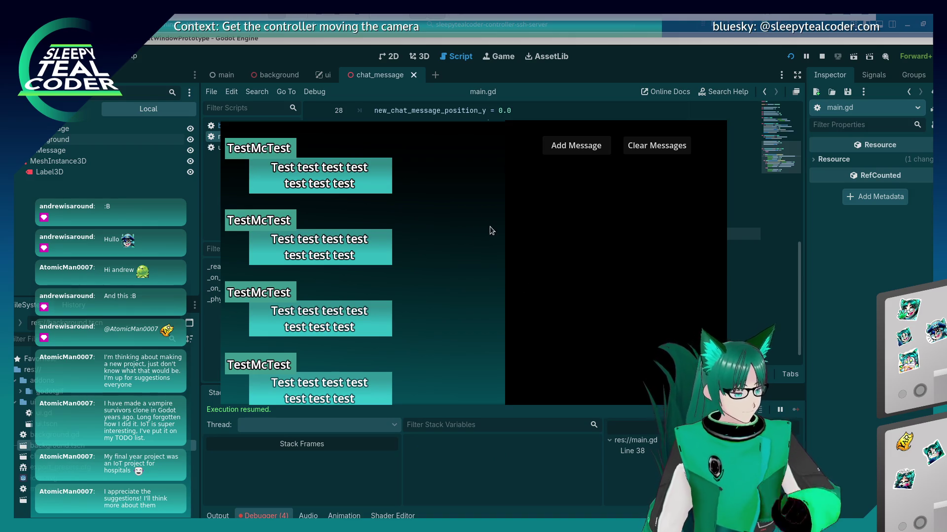
scroll(490, 229, up, 1)
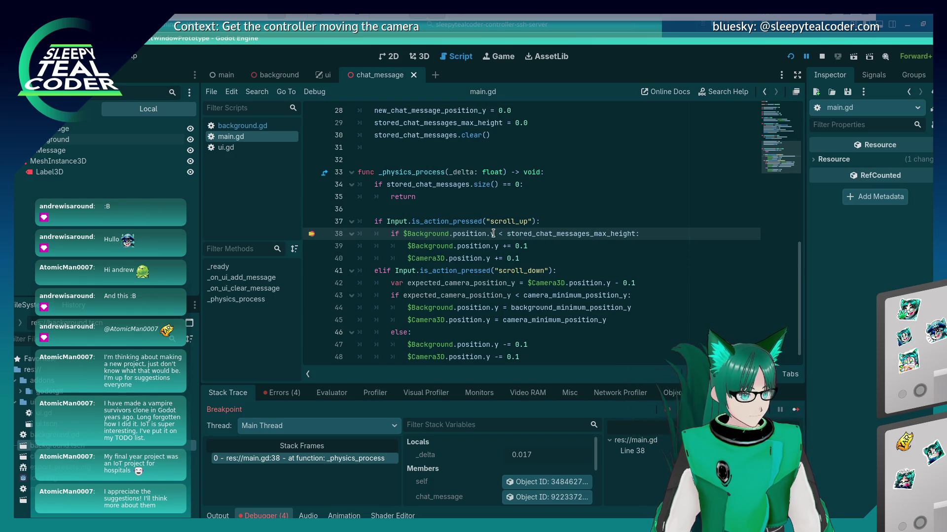
Step: Step over to line 39 with F10 and inspect the threads and variables
key(F10)
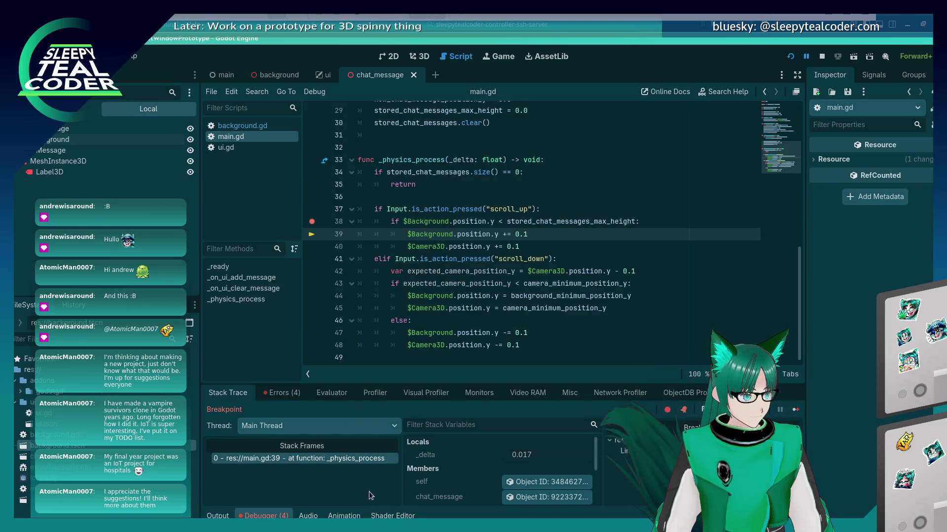
click(321, 426)
click(322, 443)
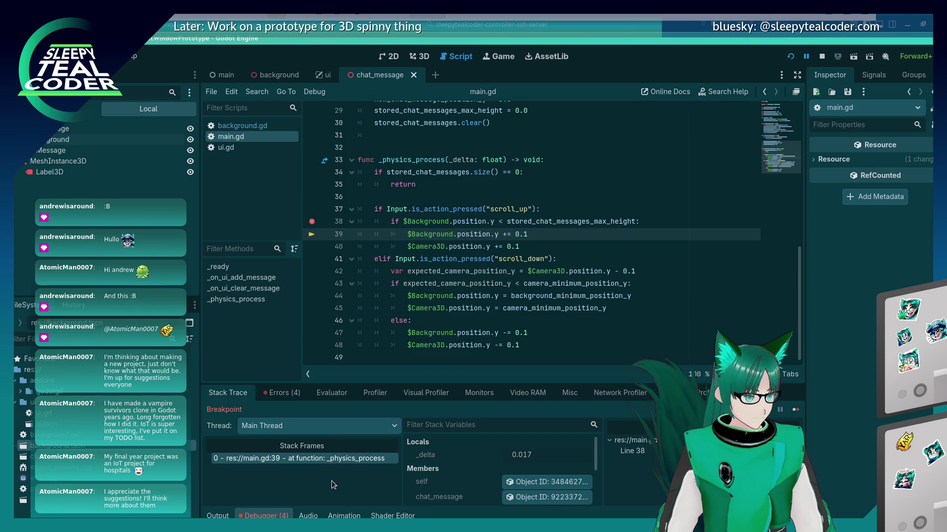
scroll(459, 477, down, 3)
scroll(460, 479, down, 2)
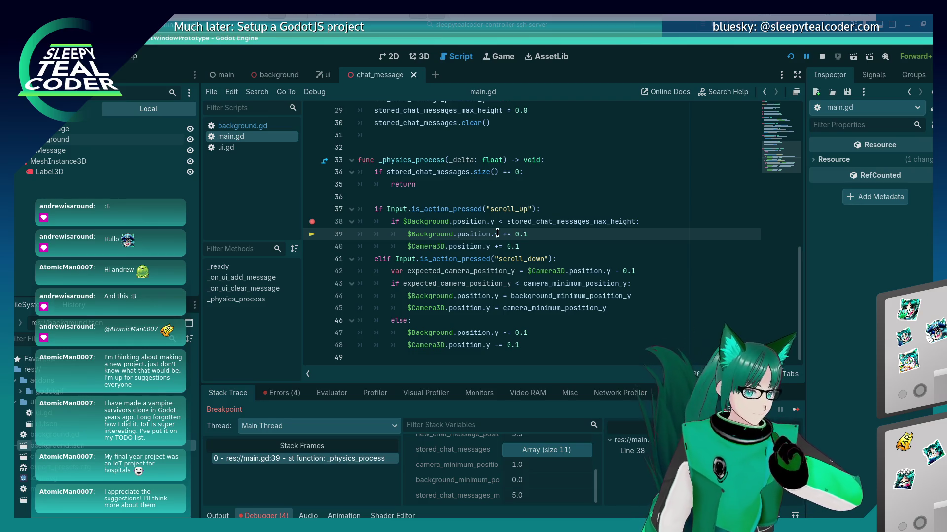
Step: Stop the game and extend line 21 with ' + new_chat_message.', listing its members via autocomplete
click(822, 58)
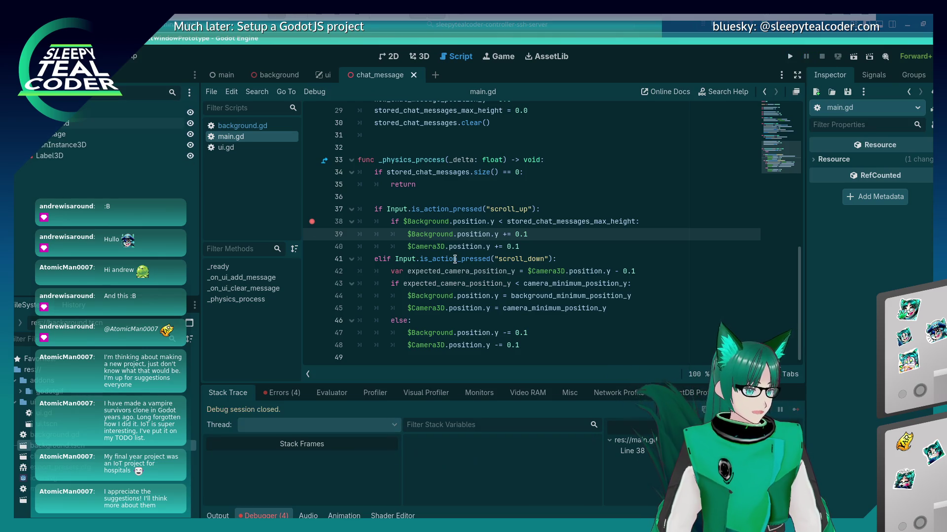
scroll(484, 307, up, 5)
scroll(484, 308, up, 3)
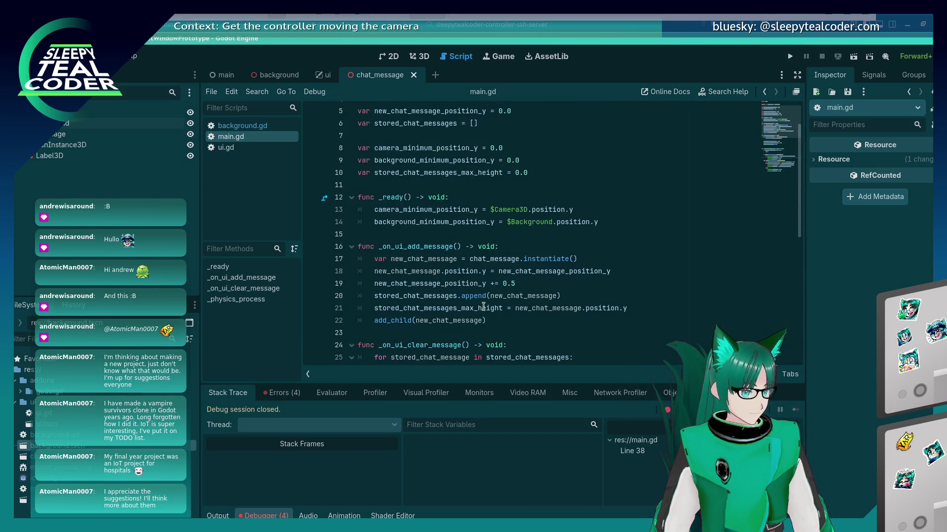
scroll(542, 246, down, 1)
click(631, 235)
text(+ new_chat_messag)
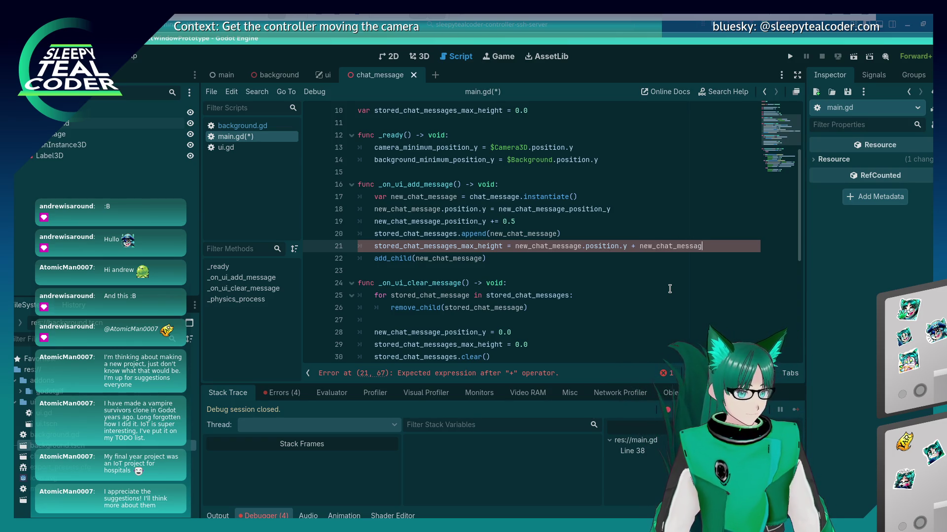
text(e.he)
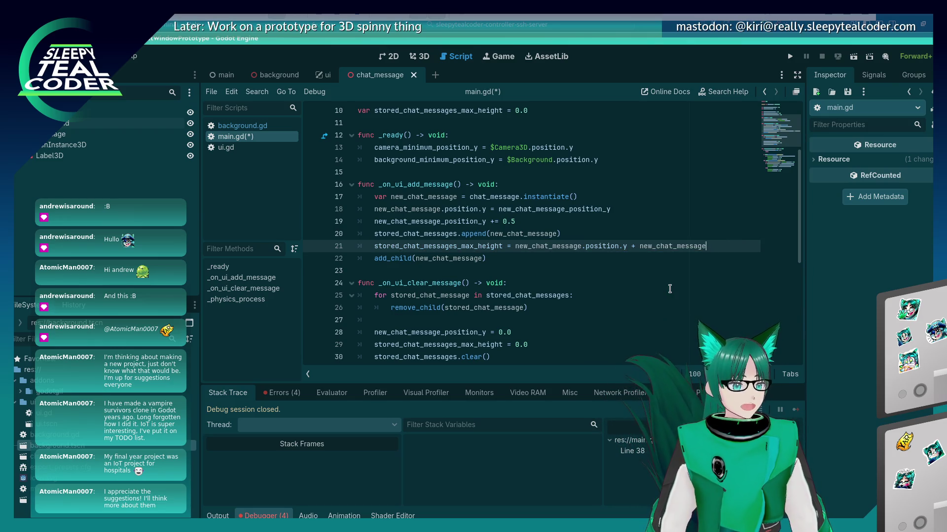
text(.size)
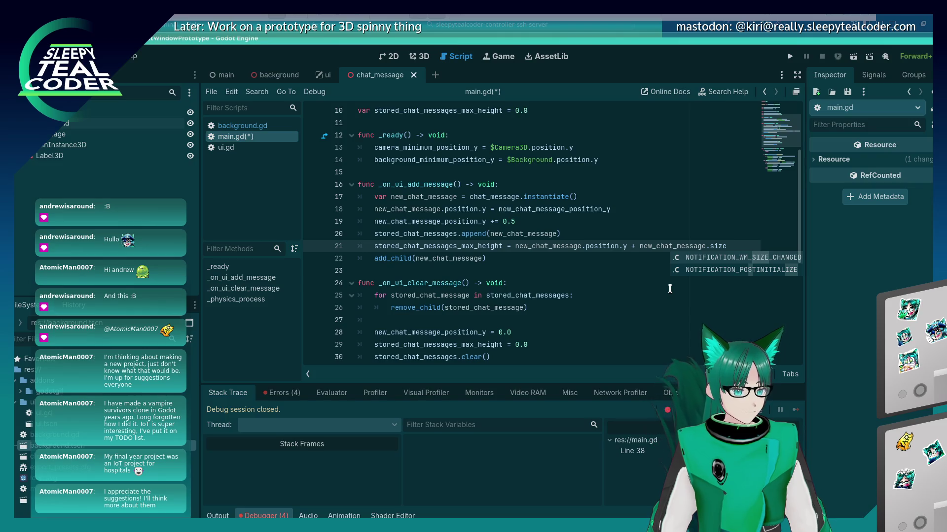
key(Escape)
key(BackSpace)
key(BackSpace)
key(BackSpace)
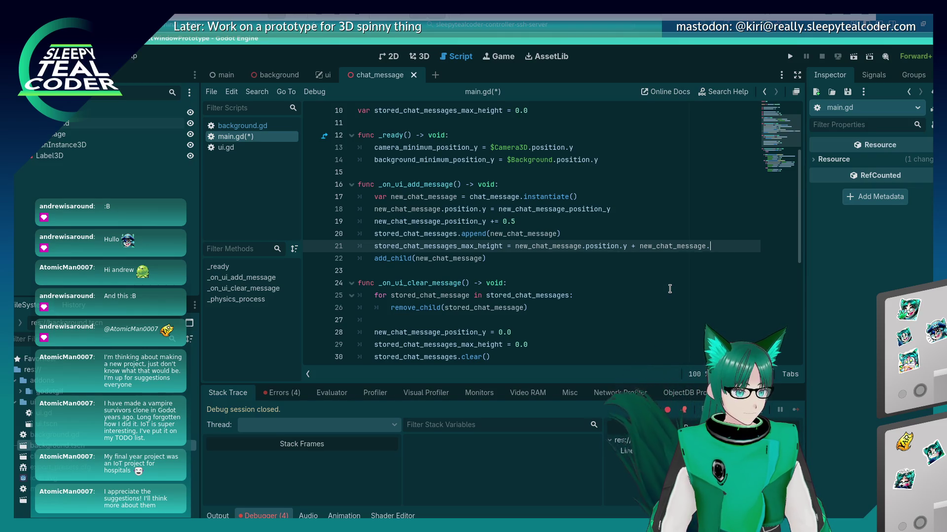
key(ctrl+space)
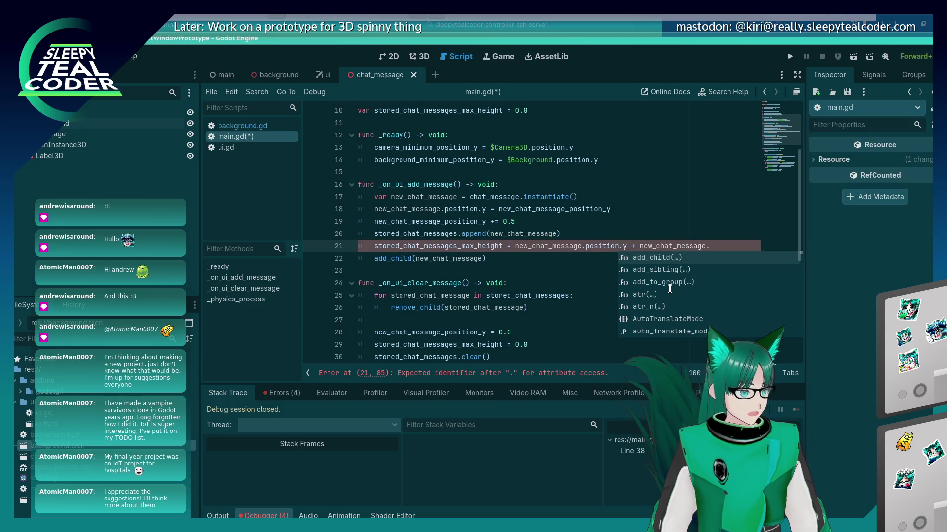
Step: Select the Background mesh in the 3D scene view for inspection
click(412, 58)
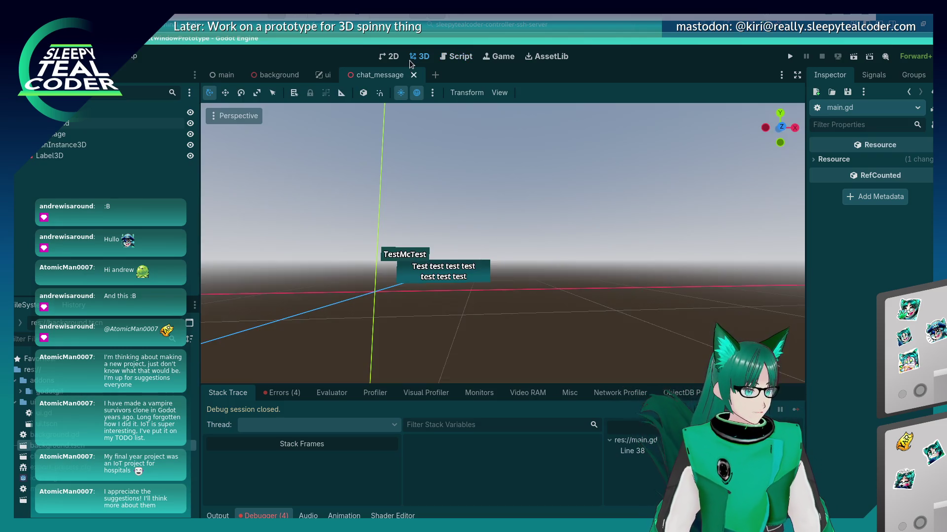
click(449, 272)
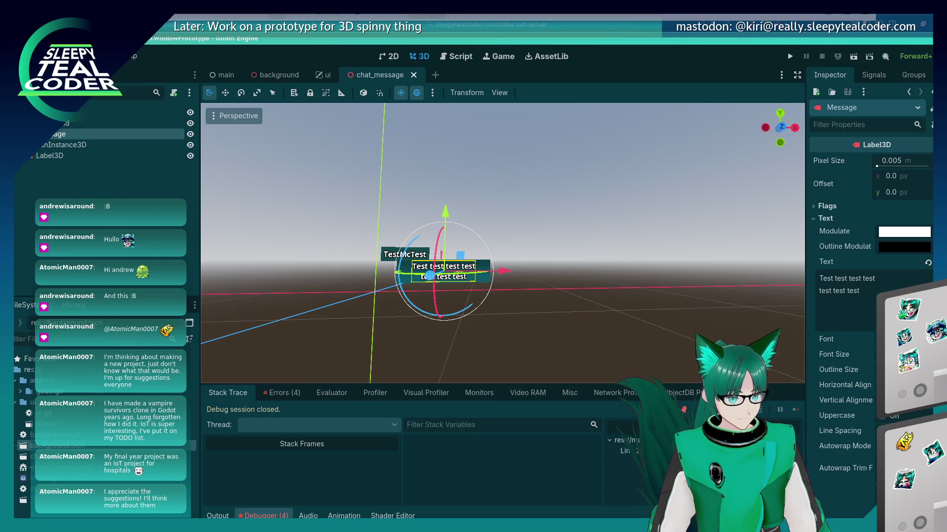
scroll(867, 246, down, 5)
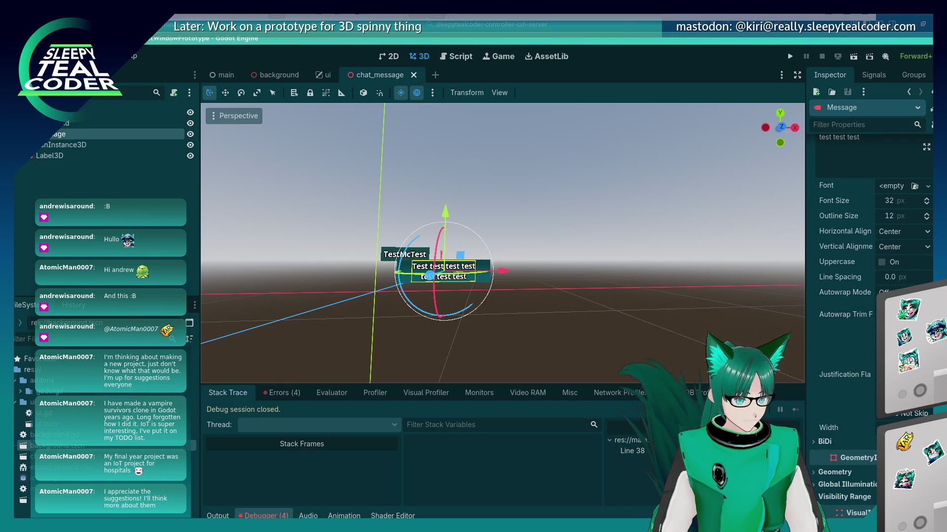
scroll(867, 247, up, 4)
scroll(867, 247, down, 8)
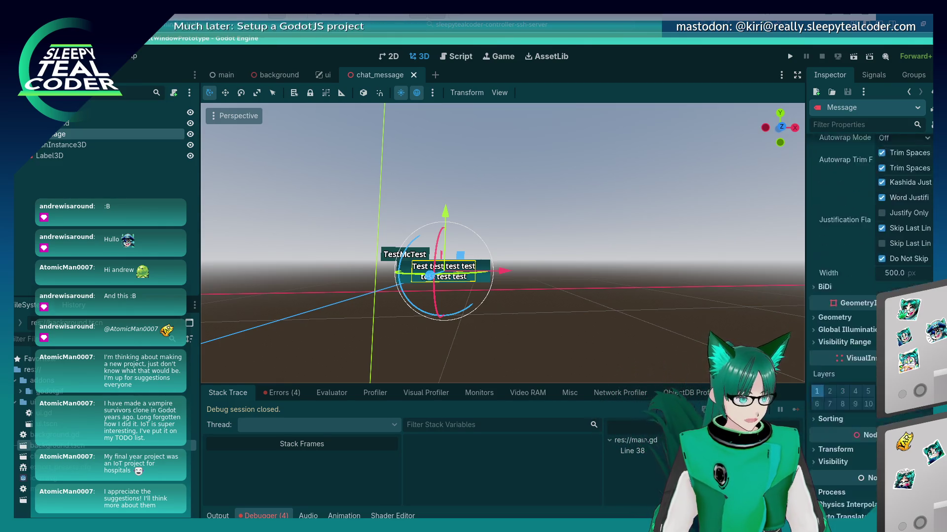
click(487, 279)
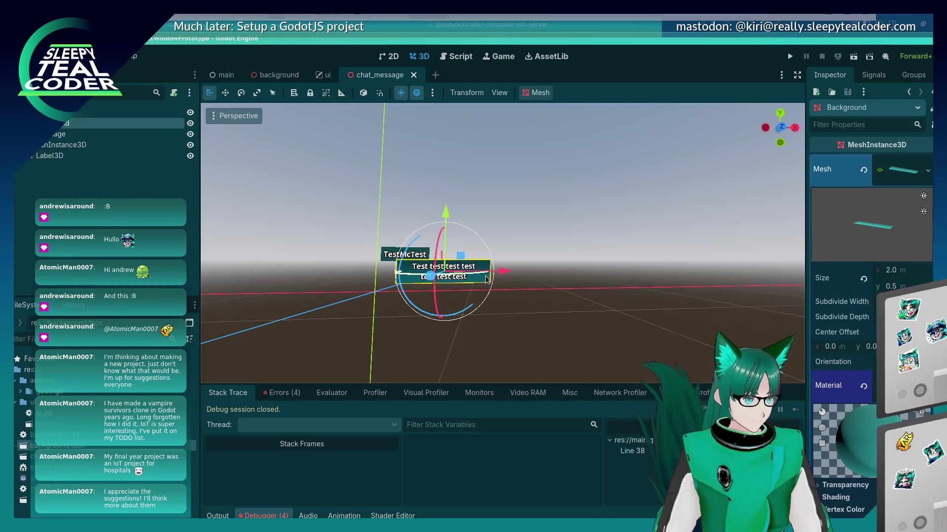
Step: Filter the Background's properties by 'height', then 'size', then clear the filter
click(846, 124)
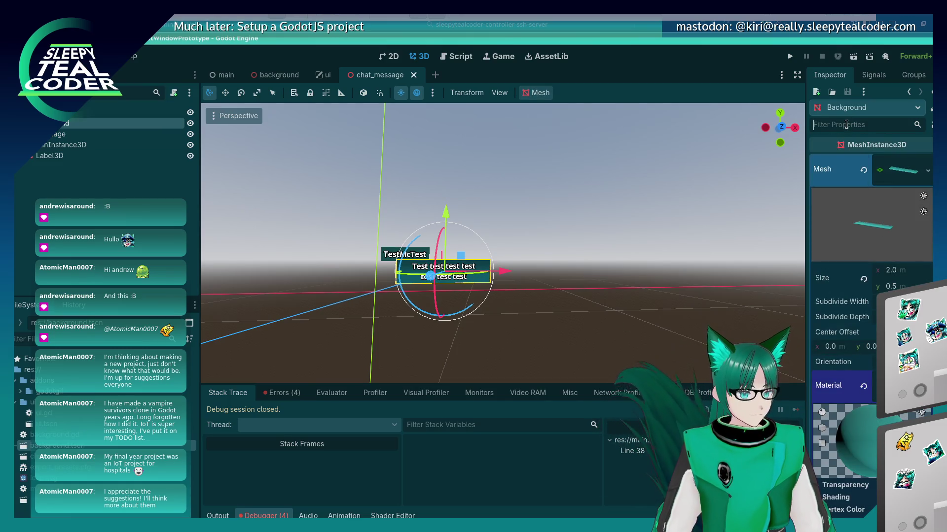
text(height)
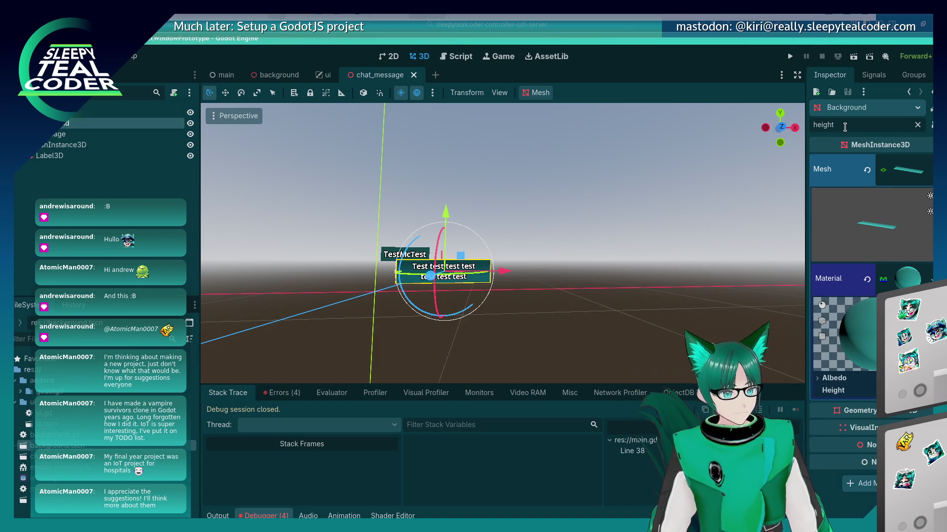
click(929, 169)
click(916, 169)
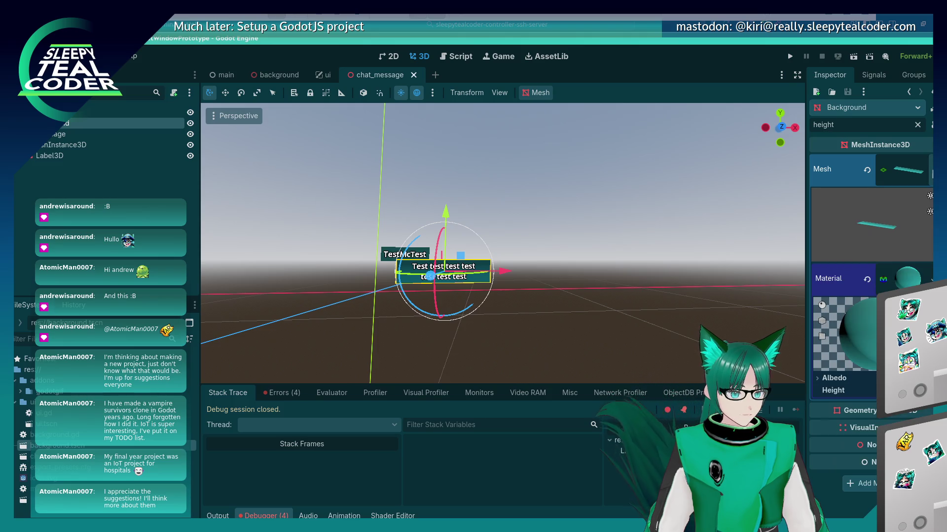
click(916, 169)
drag(858, 125, 800, 121)
text(size)
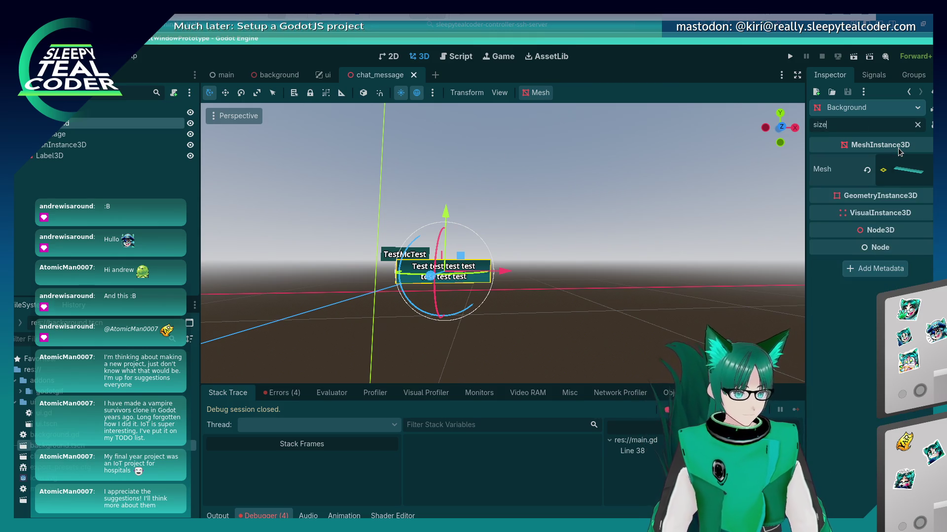
key(BackSpace)
key(BackSpace)
key(BackSpace)
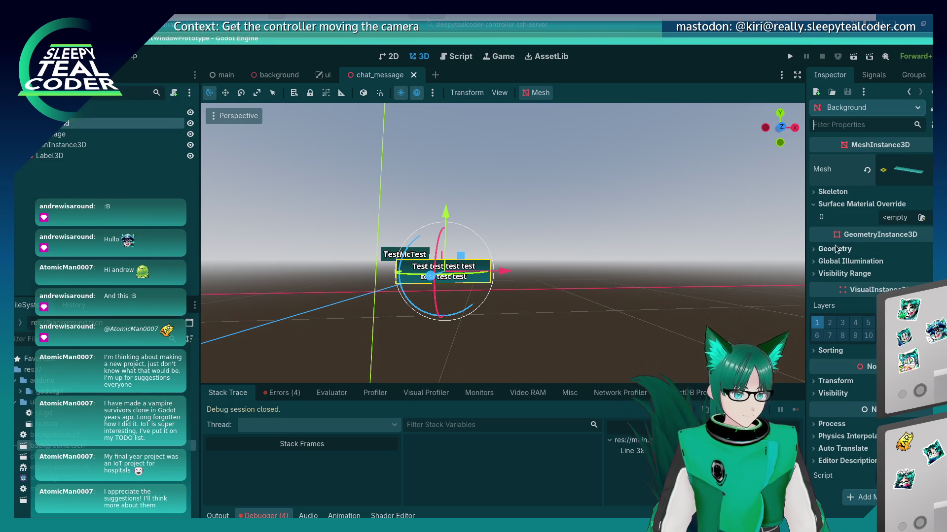
Step: Check the Geometry and Transform sections, deselect Background, and switch to the 90-raid.json code window
click(813, 249)
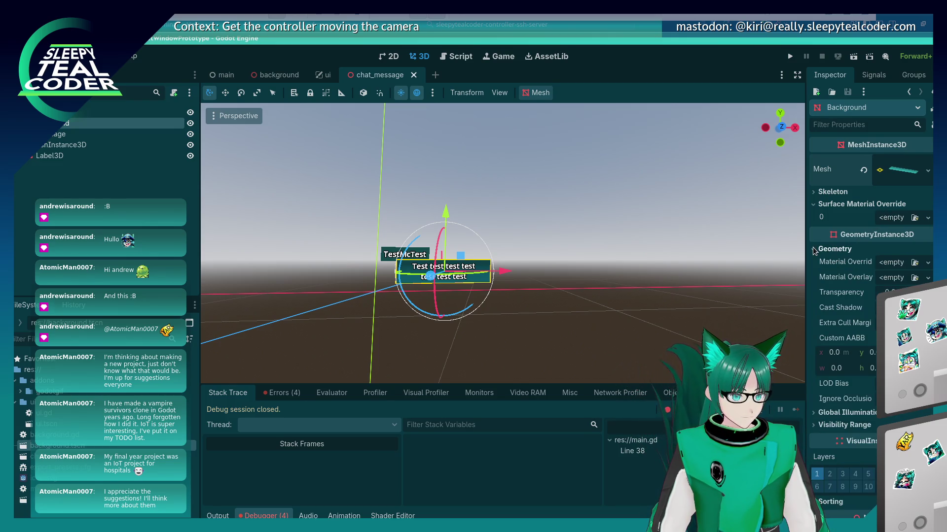
click(814, 249)
click(814, 382)
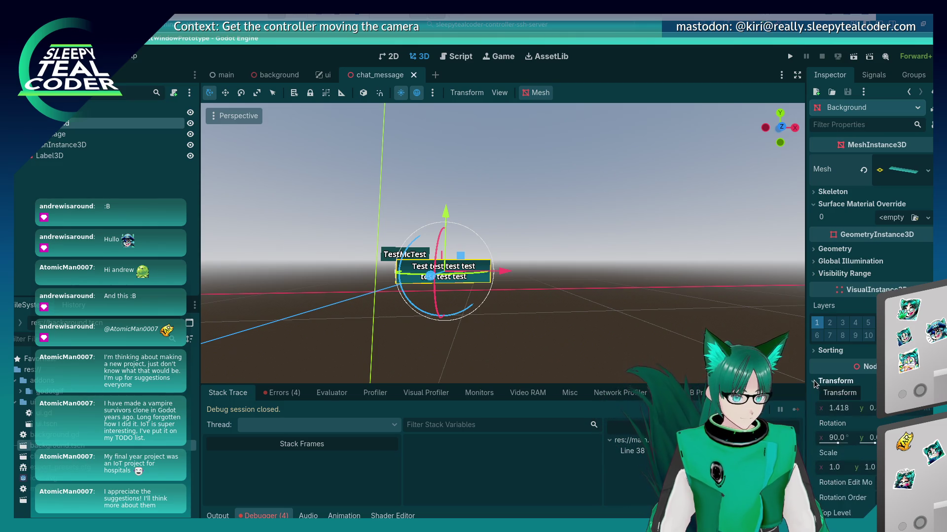
click(814, 382)
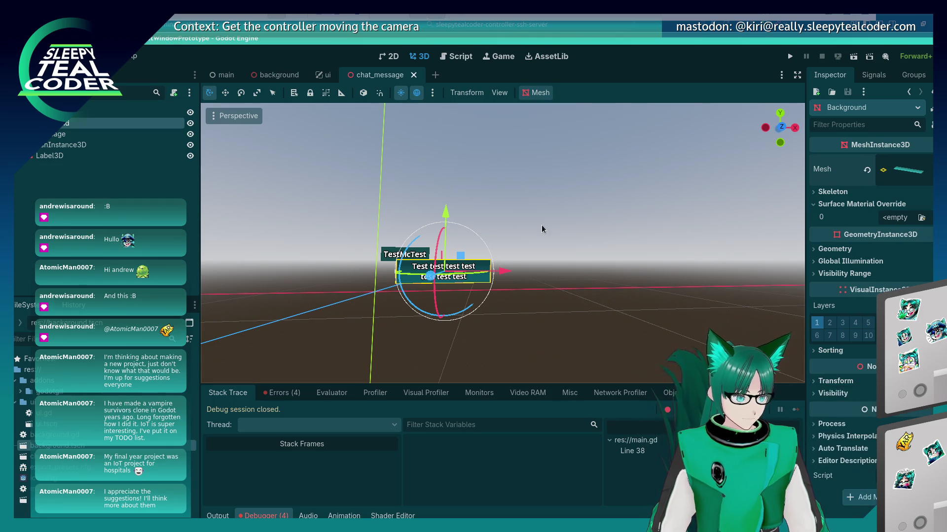
click(541, 229)
key(alt+Tab)
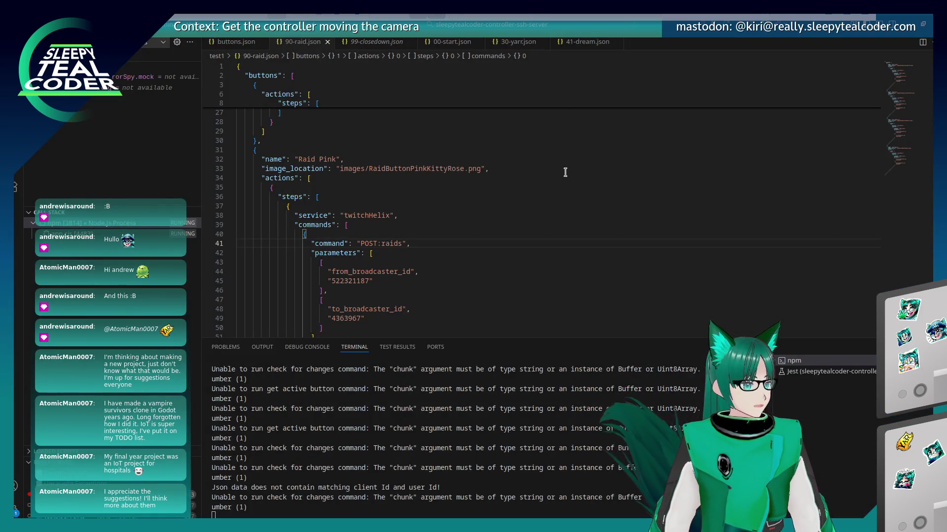
Step: Search Google for 'Godot, get height of object' and read the Godot Forum Node2D height thread
key(alt+Tab)
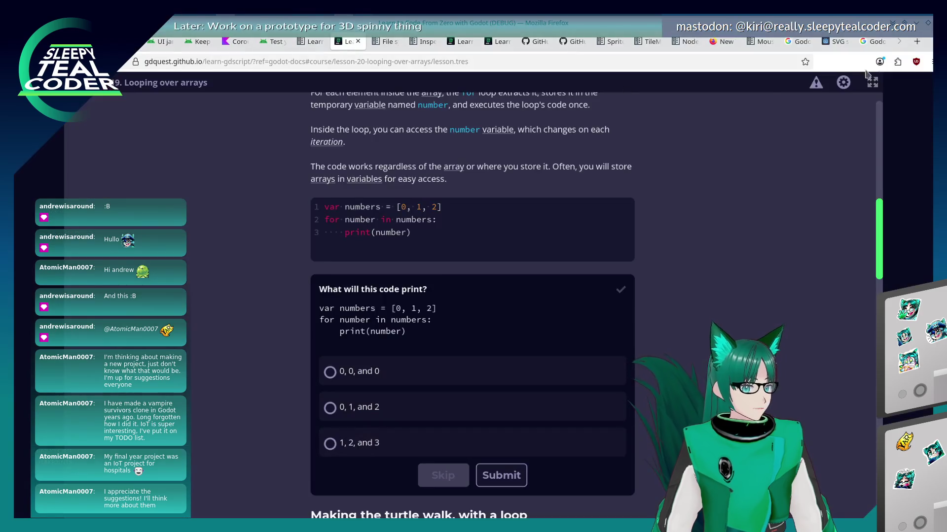
click(920, 44)
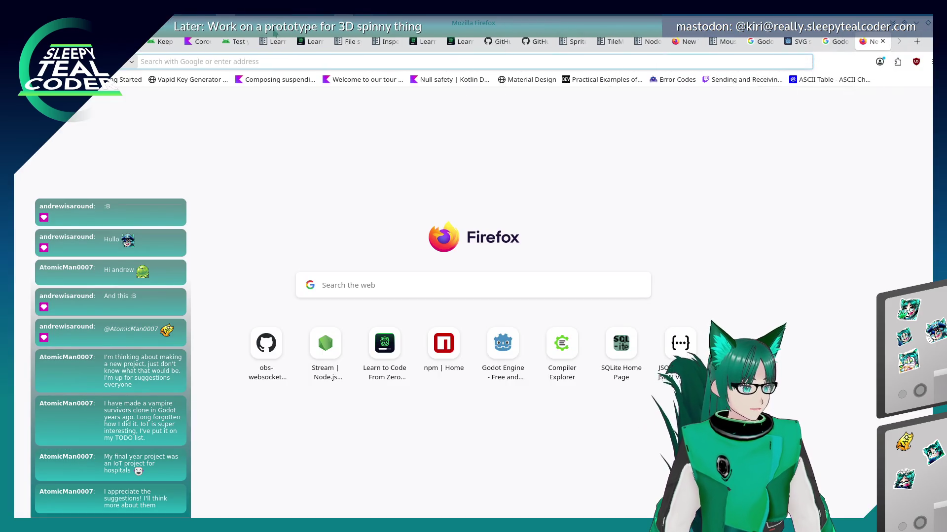
click(298, 58)
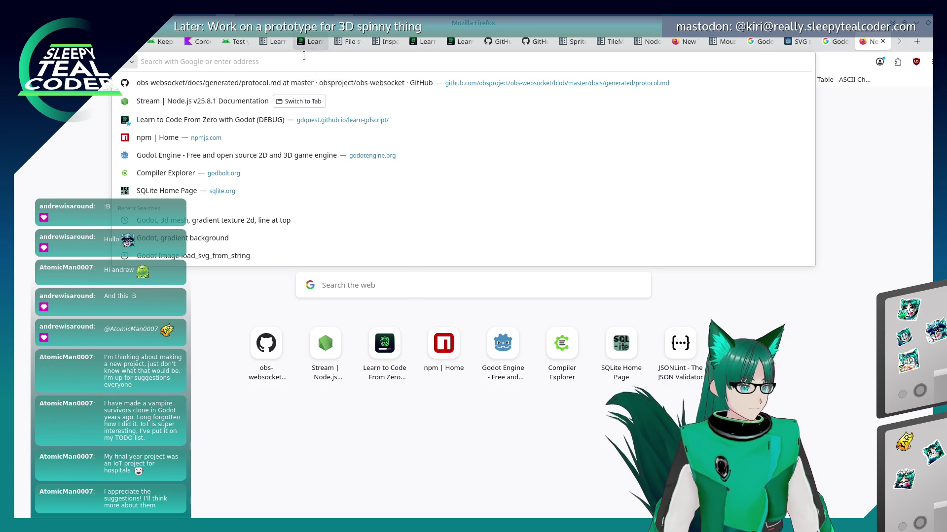
text(Godot, )
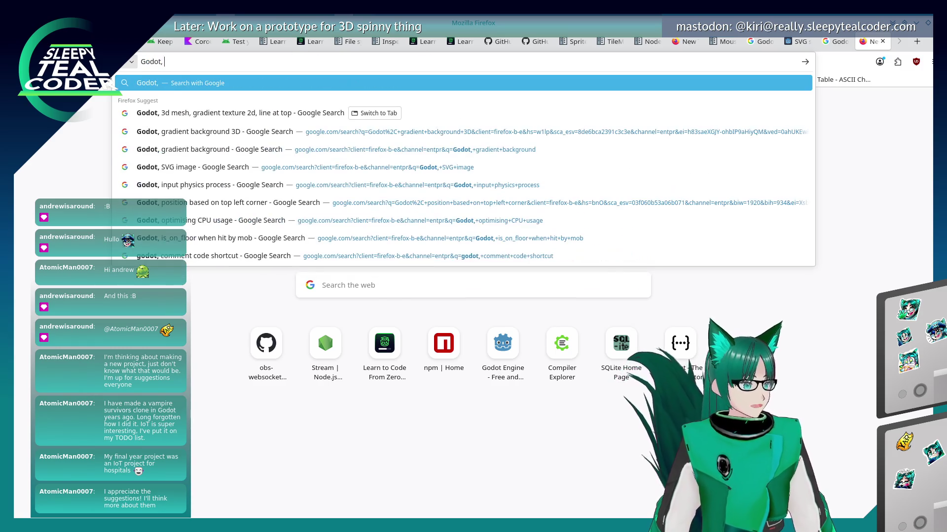
text(get)
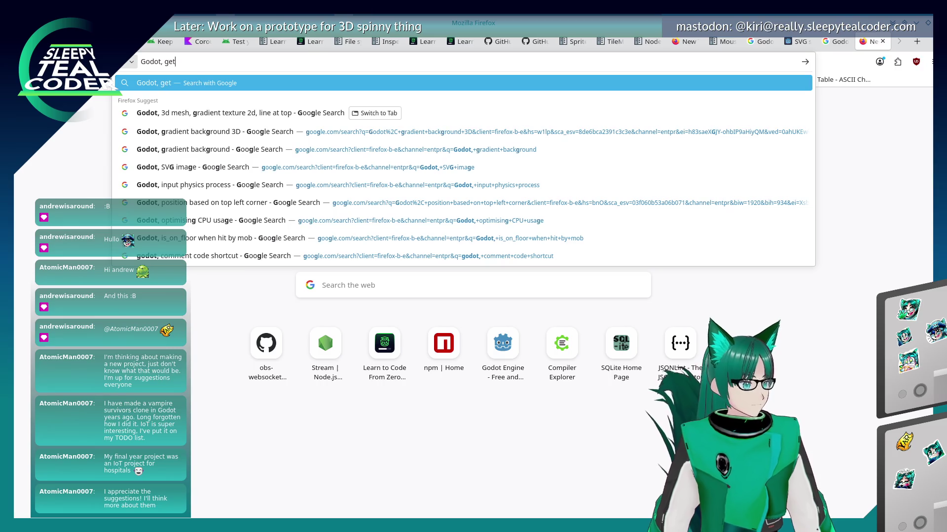
text( height )
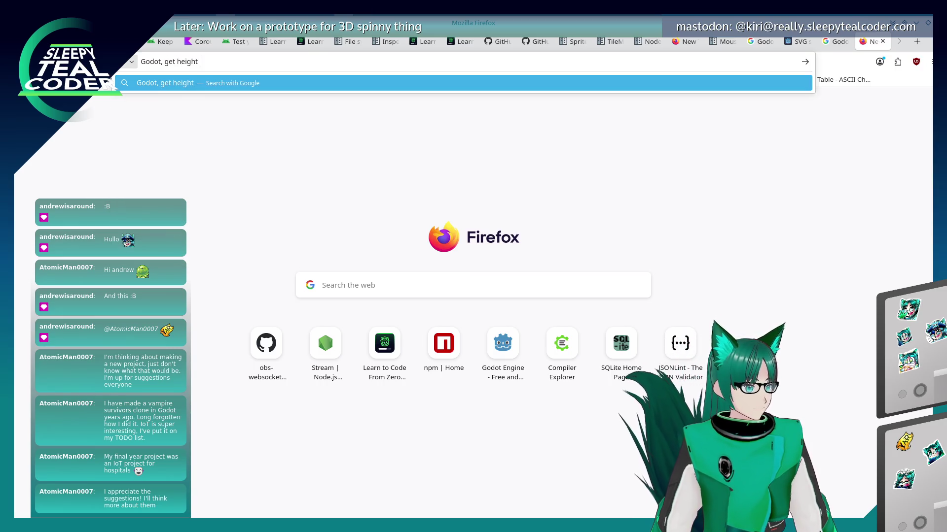
text(of object)
key(Return)
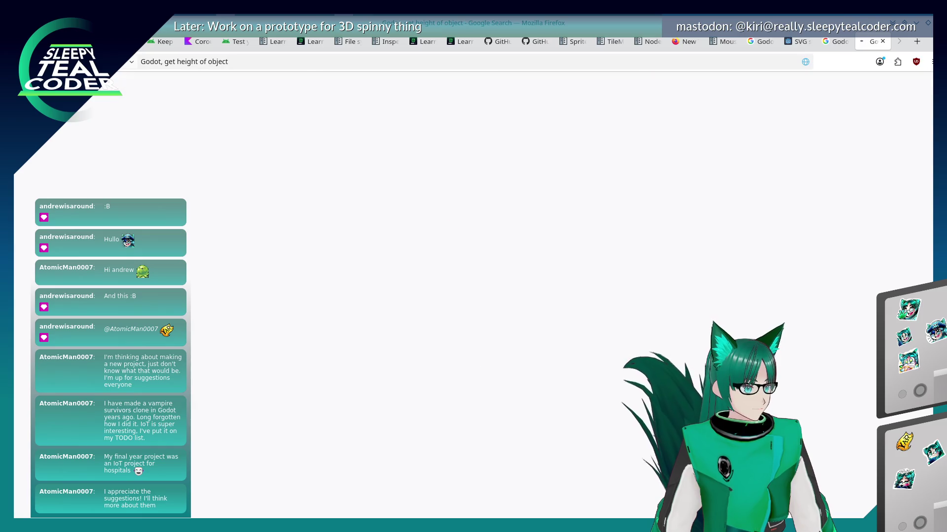
click(171, 277)
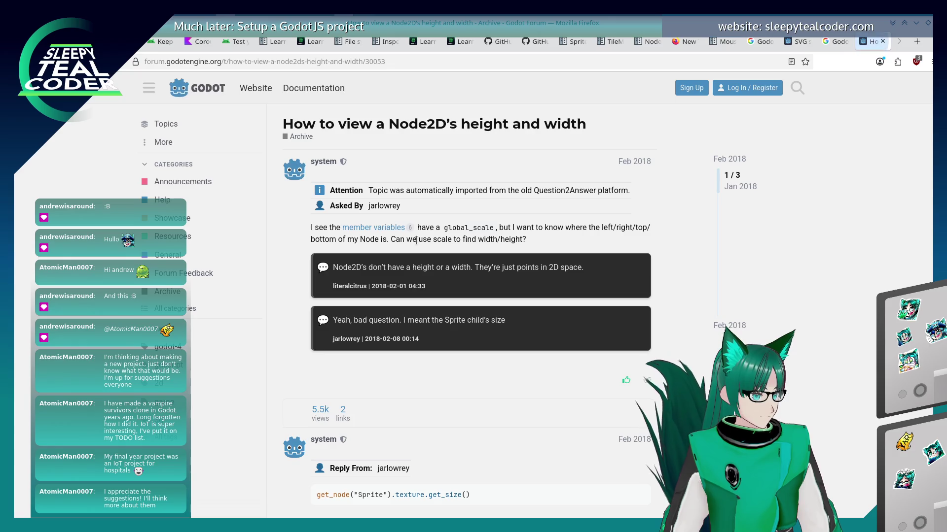
scroll(269, 254, down, 5)
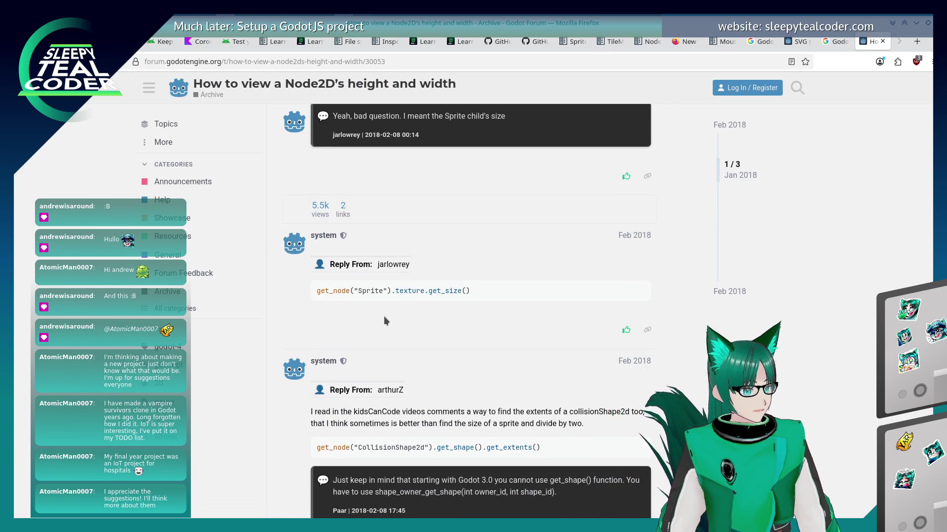
scroll(384, 317, down, 2)
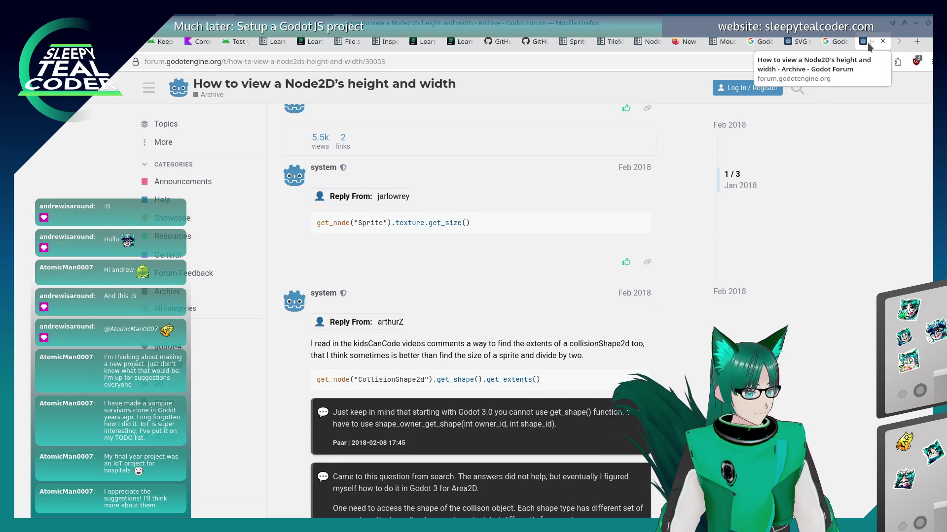
key(alt+Tab)
key(alt+Tab)
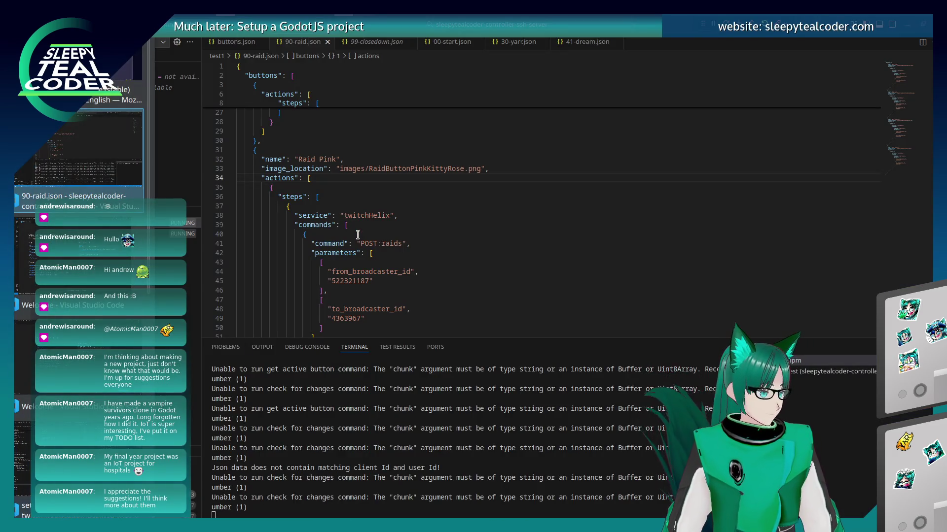
key(alt+Tab)
key(alt+Tab)
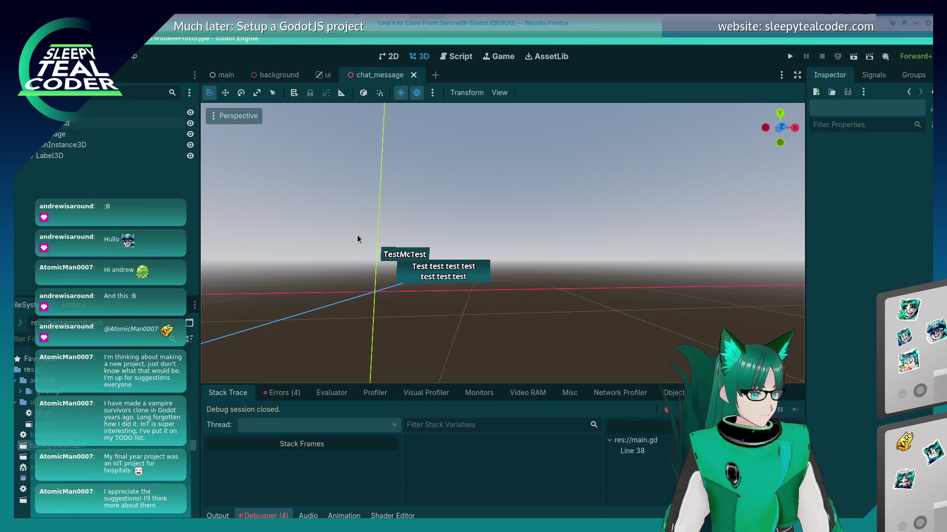
Step: Switch to the main scene, open main.gd, and put the caret on line 21's max-height calculation
click(226, 74)
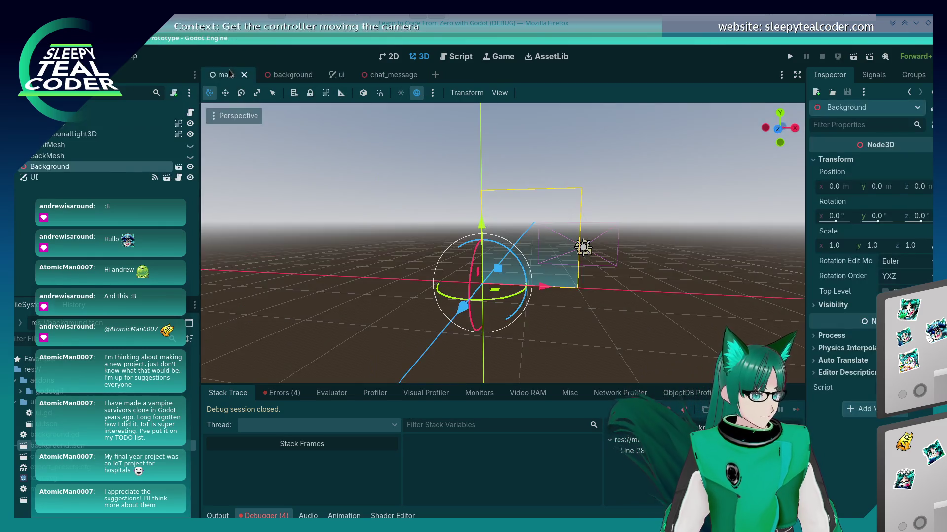
click(454, 57)
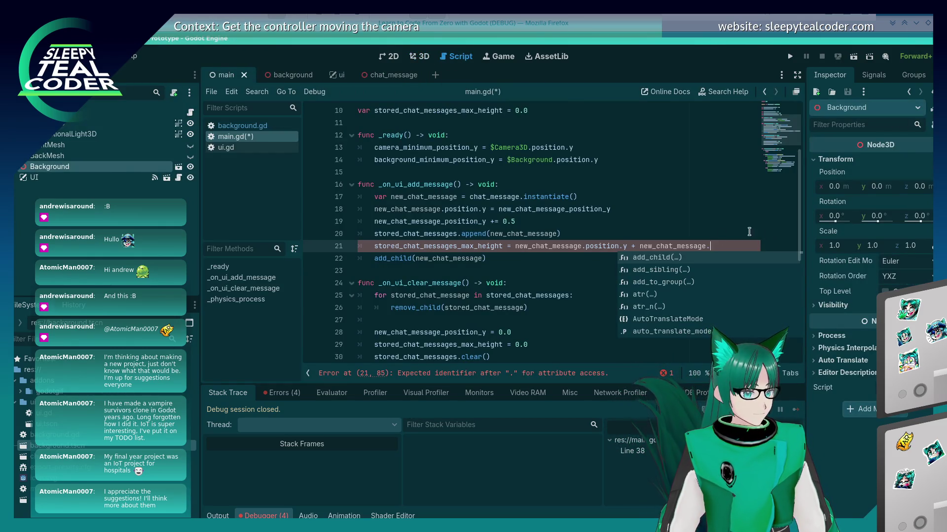
click(672, 248)
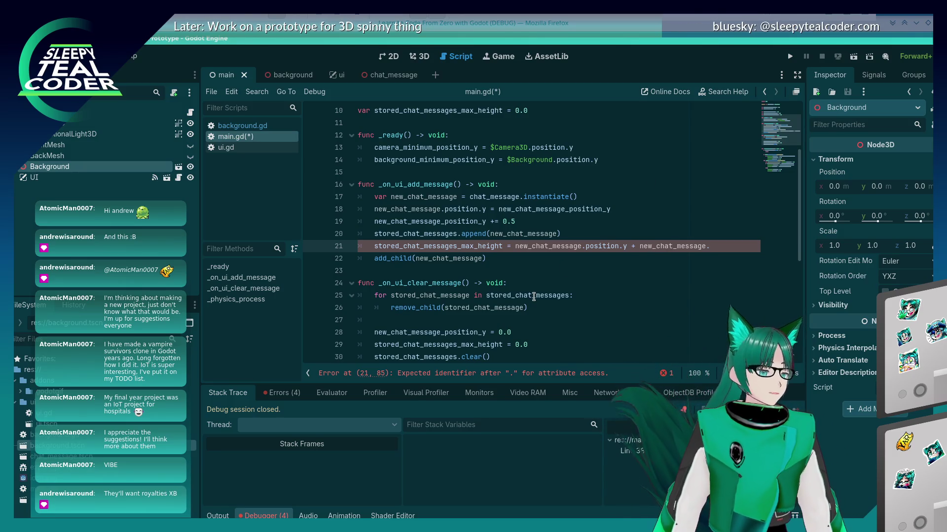
click(551, 271)
Step: Append texture.size() to the end of line 21 using autocompletion
click(720, 250)
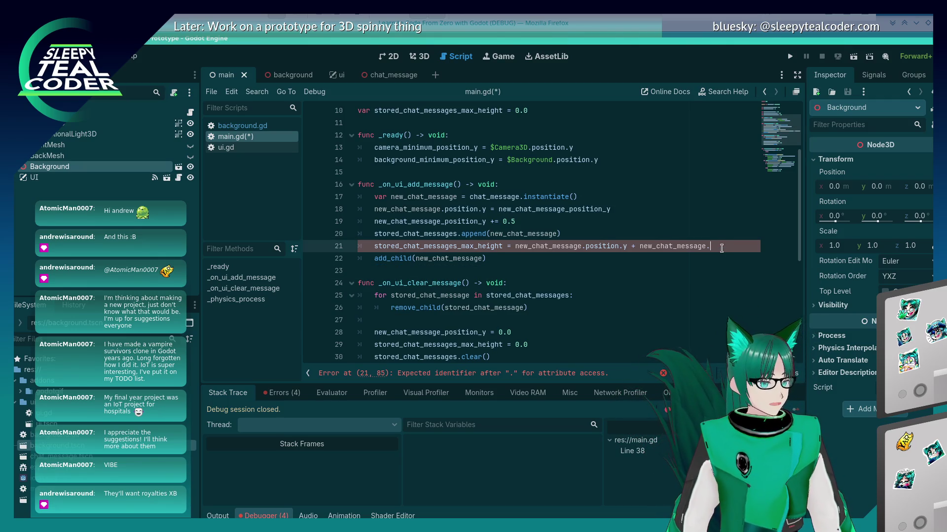
key(ctrl+space)
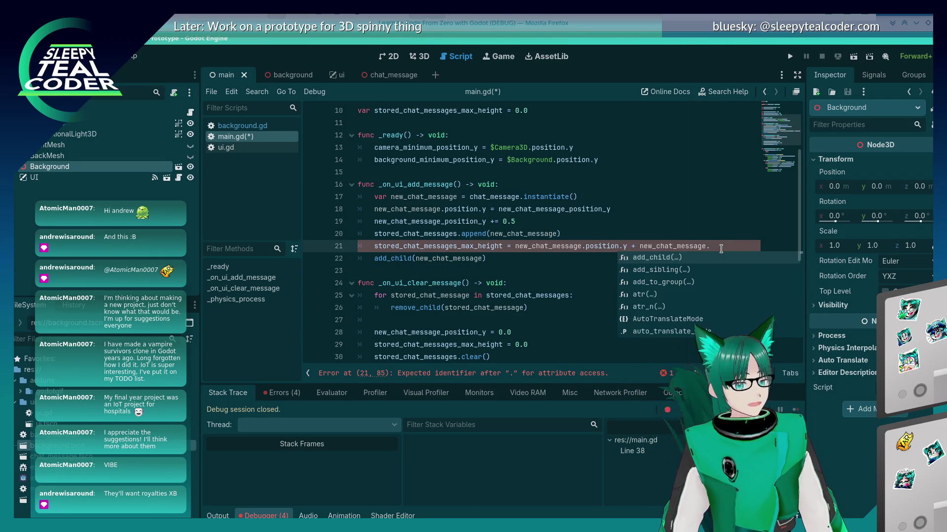
text(text)
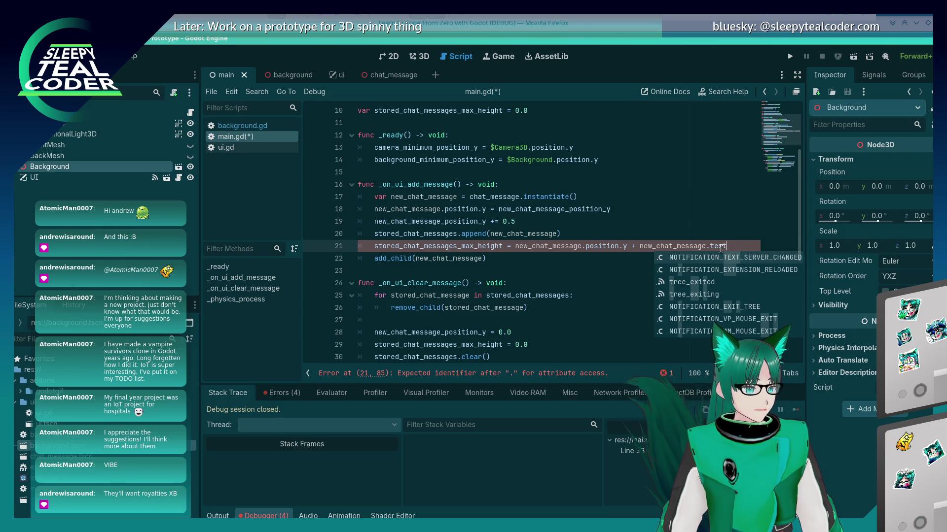
text(ure.size())
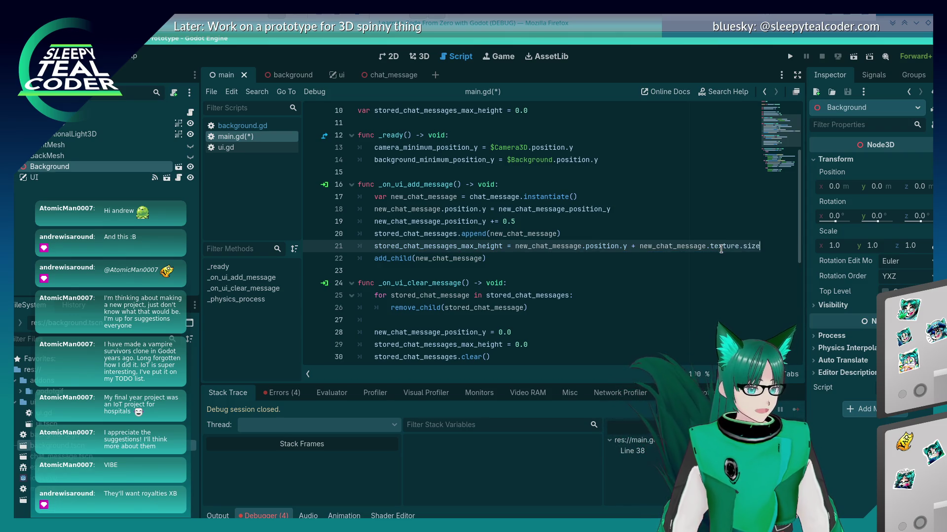
key(Up)
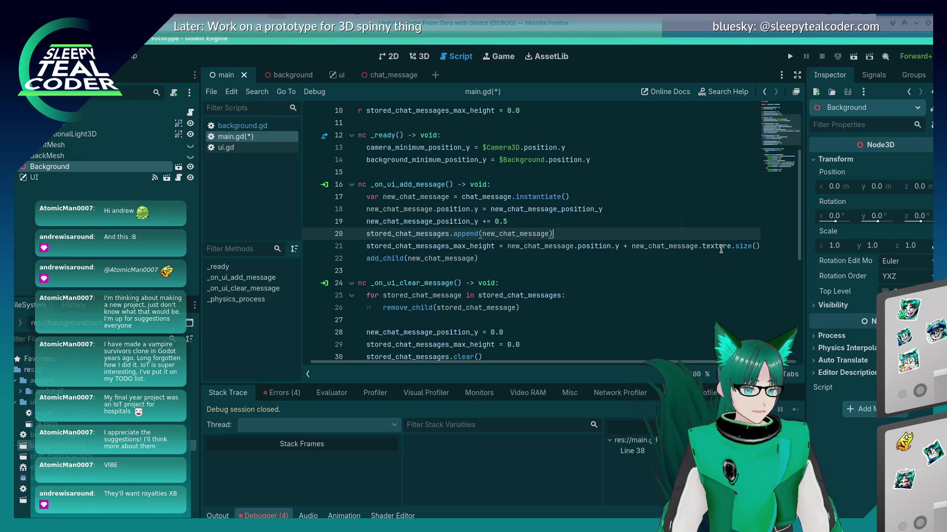
key(Down)
key(End)
Step: Replace the texture size term on line 21 with new_chat_message.get
text(.)
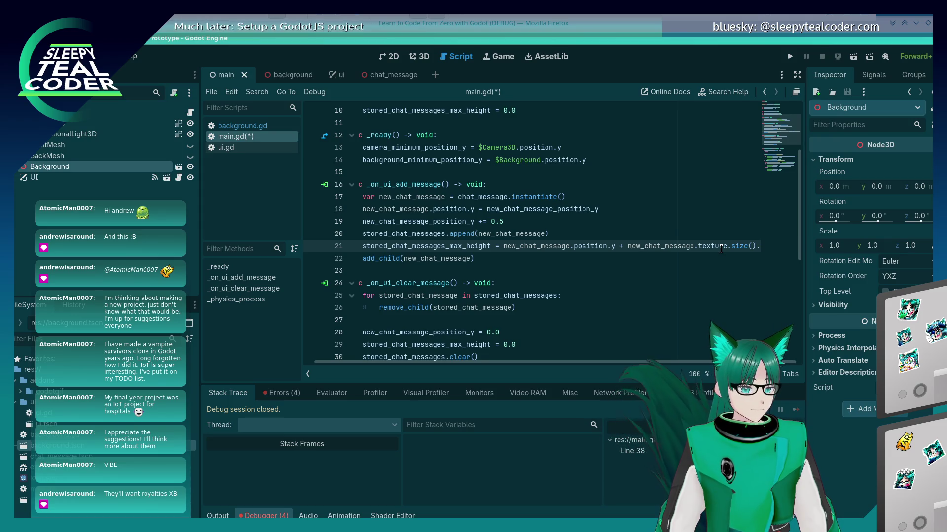
key(BackSpace)
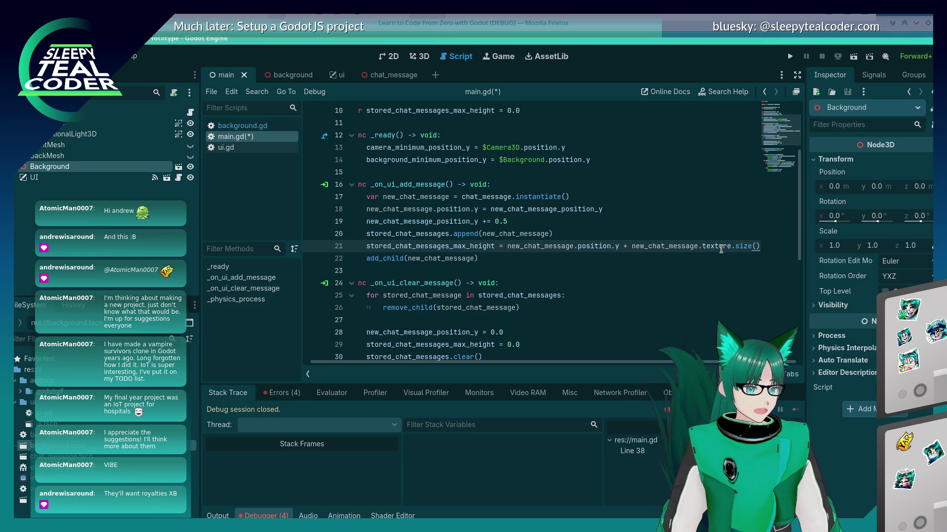
key(BackSpace)
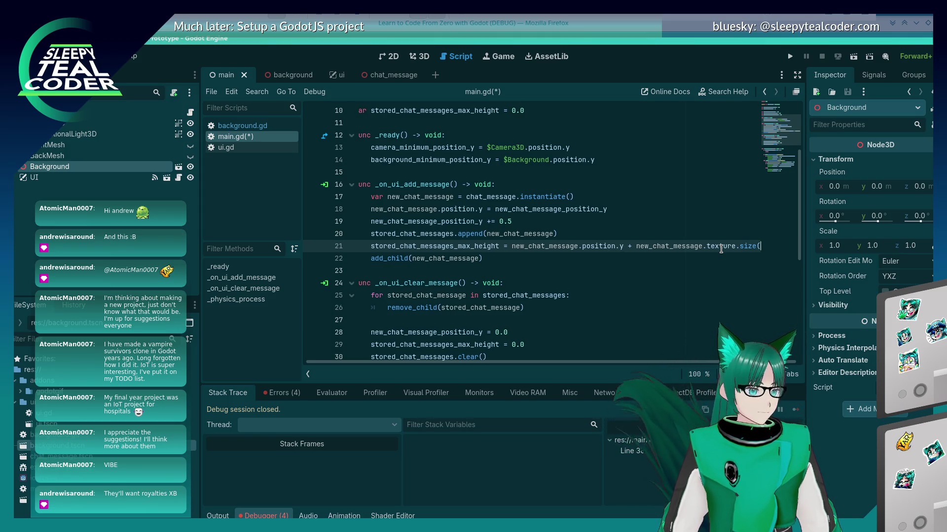
key(BackSpace)
key(BackSpace)
key(BackSpace)
text(.)
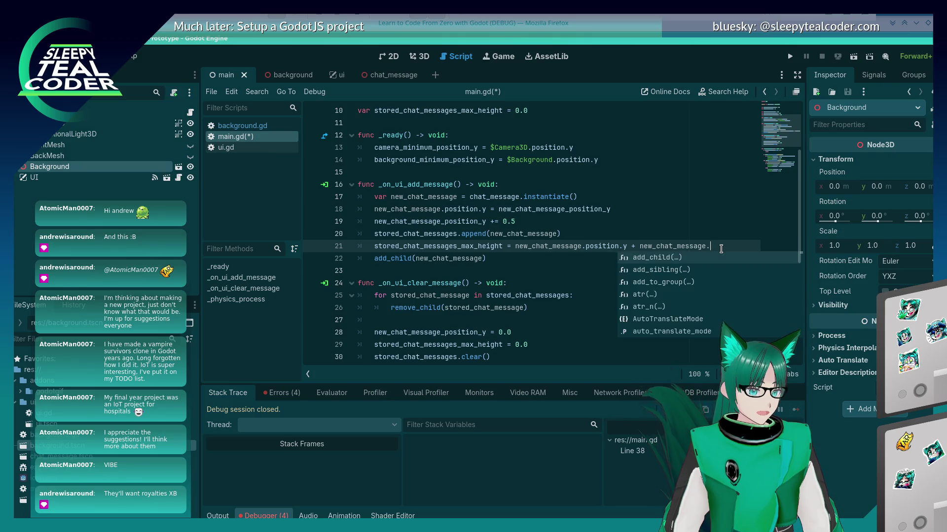
text(get)
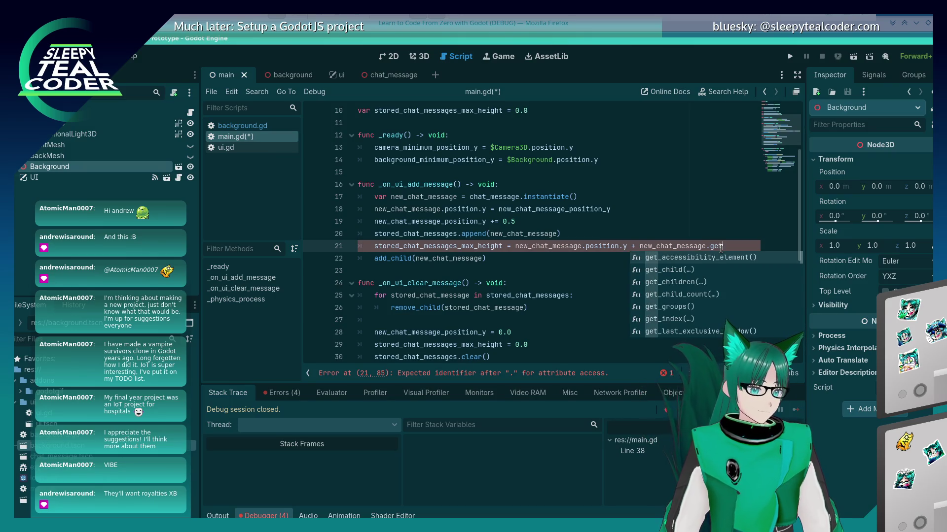
Step: Browse new_chat_message's get method suggestions, then switch over to Firefox
key(Down)
key(Down)
key(Down)
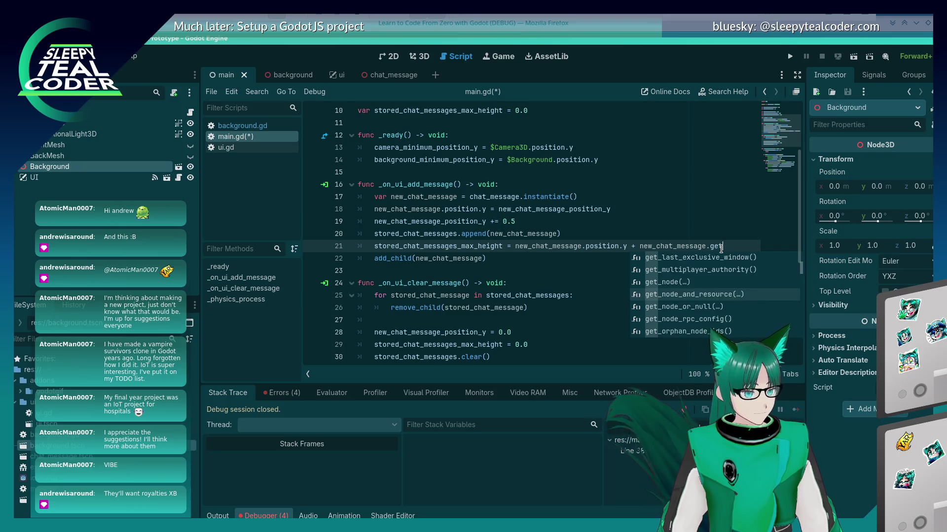
key(Down)
key(Down)
key(Down)
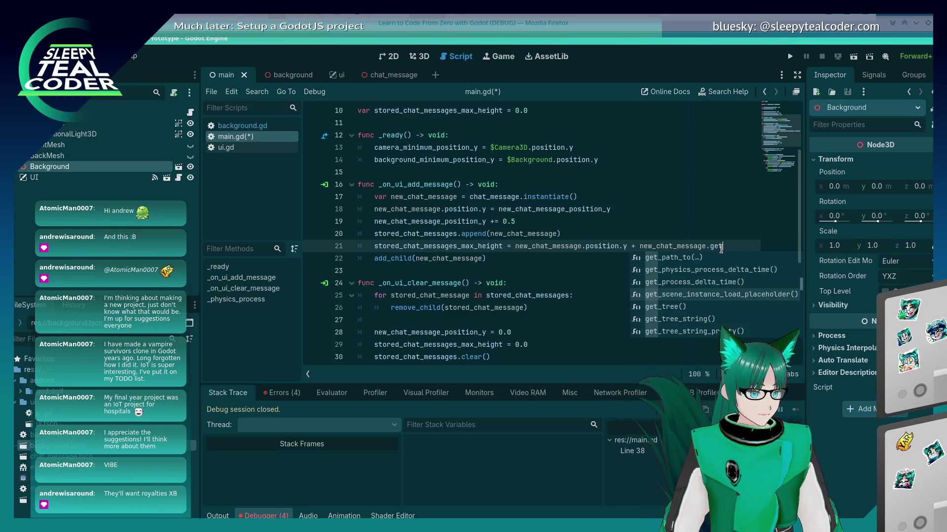
key(Down)
key(Down)
key(Down)
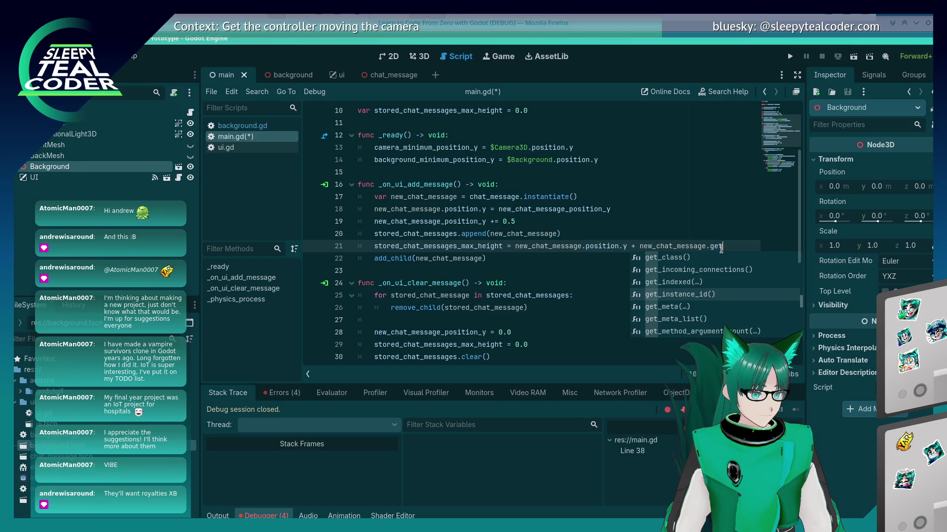
key(Down)
key(Down)
key(Down)
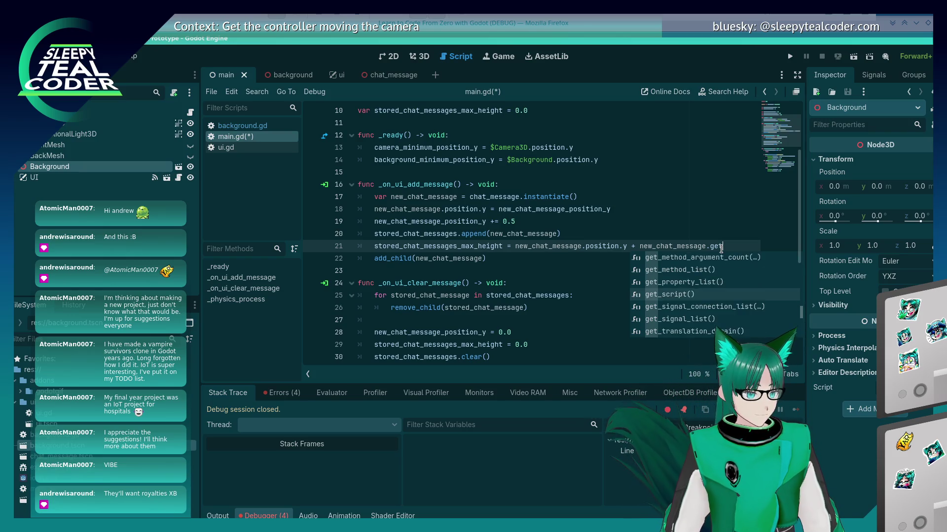
key(Down)
key(Down)
key(Down)
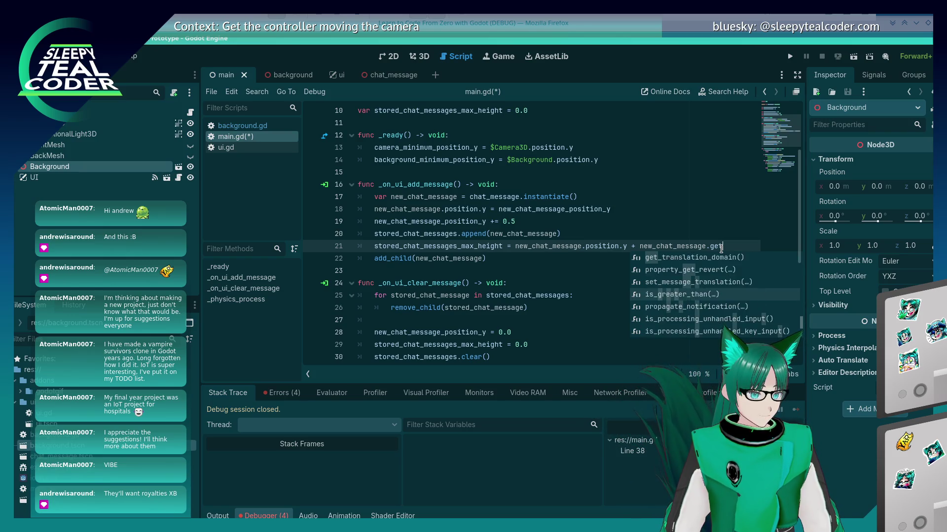
key(alt+Tab)
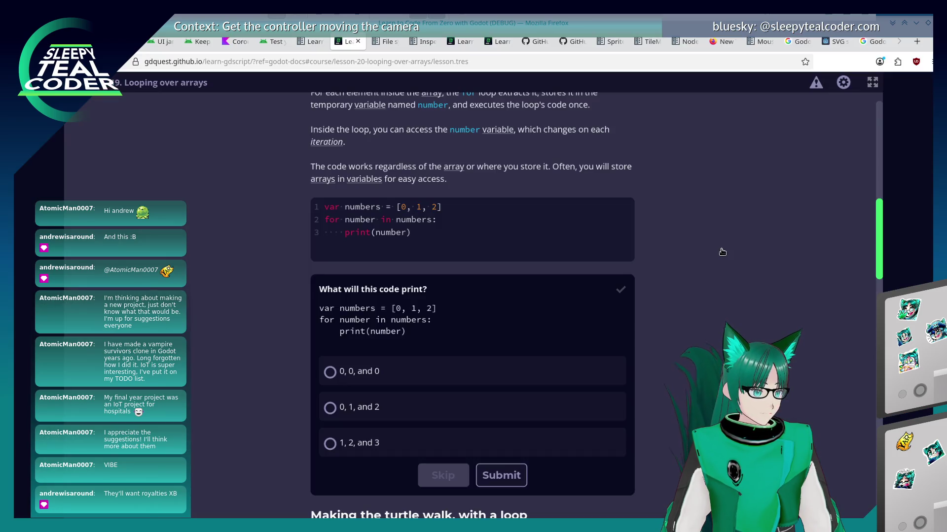
Step: Reopen the closed forum thread on a Node2D's height and width and read its size and extents replies
right_click(866, 45)
click(819, 243)
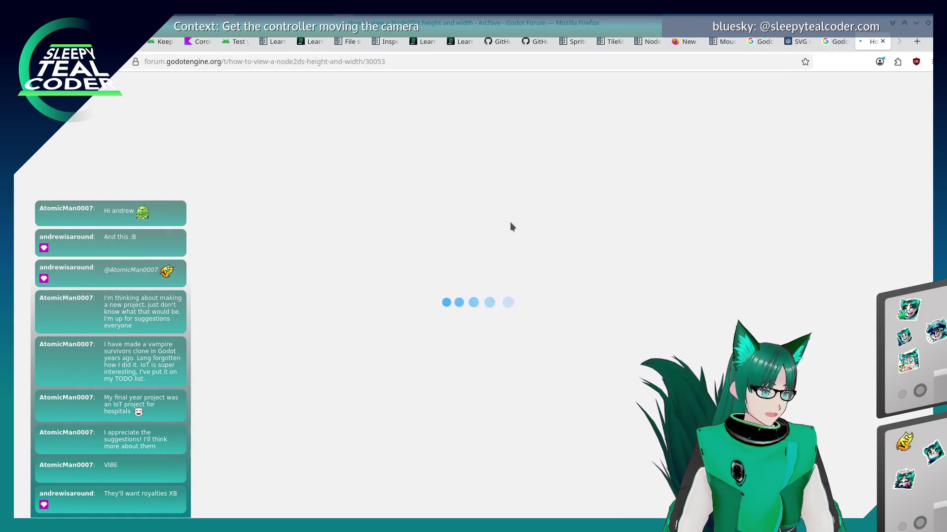
scroll(491, 265, down, 3)
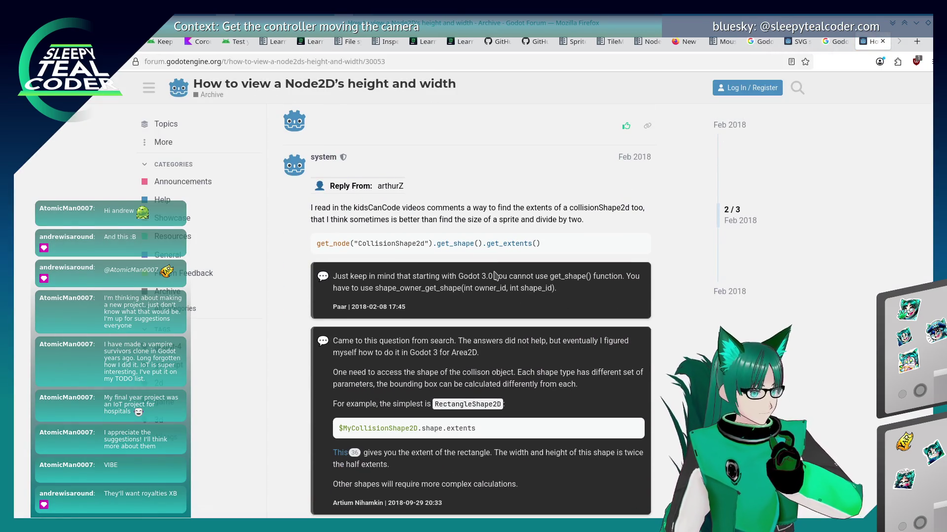
scroll(494, 272, down, 5)
scroll(494, 272, up, 7)
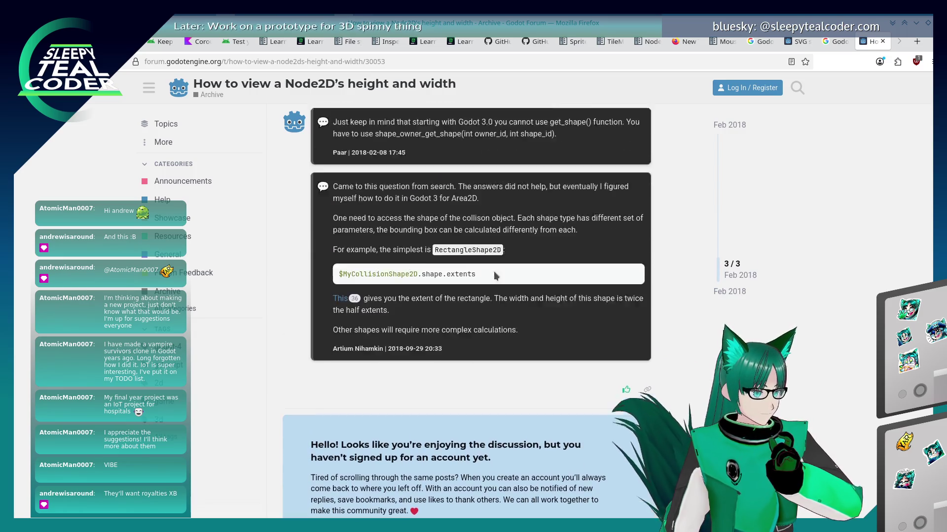
scroll(494, 271, up, 2)
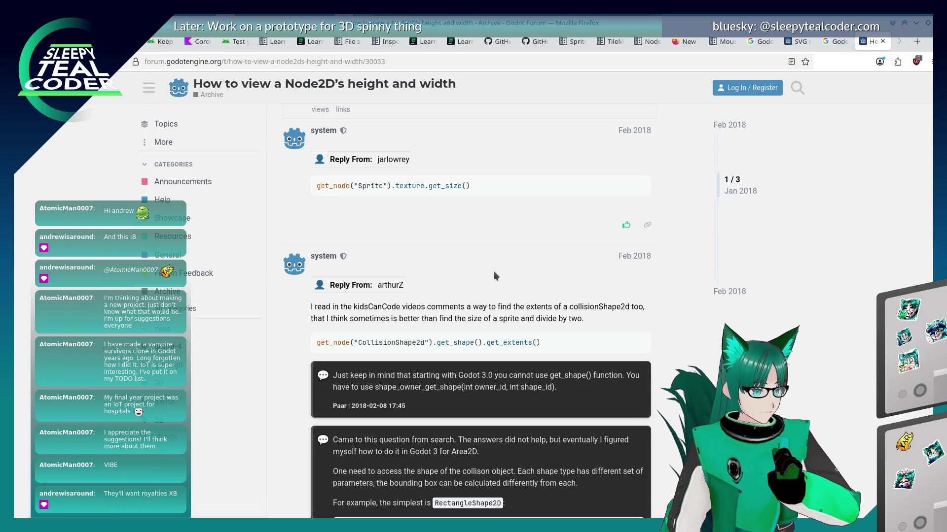
scroll(495, 274, up, 3)
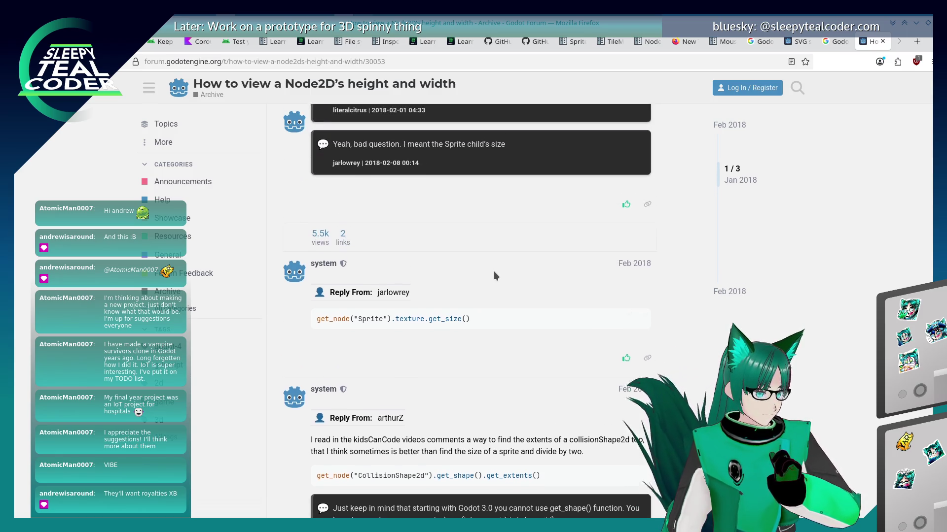
scroll(466, 325, down, 5)
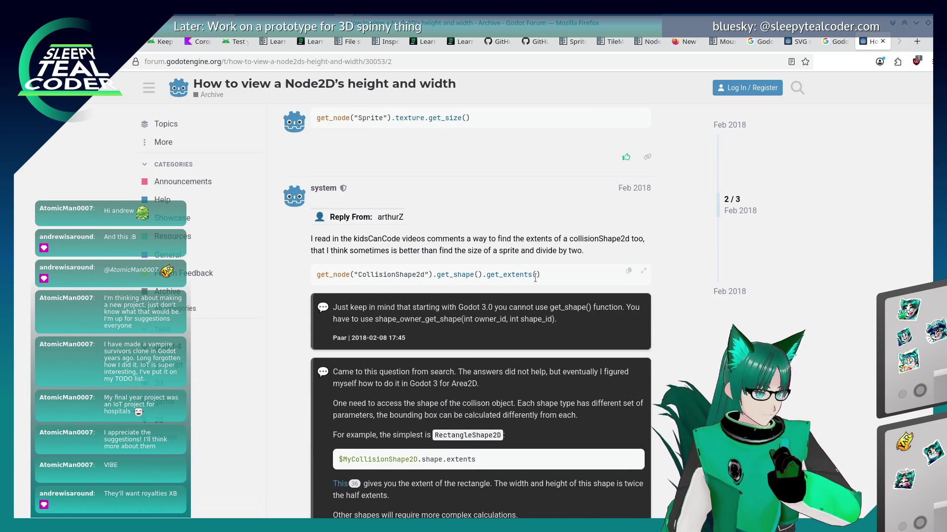
scroll(534, 277, down, 2)
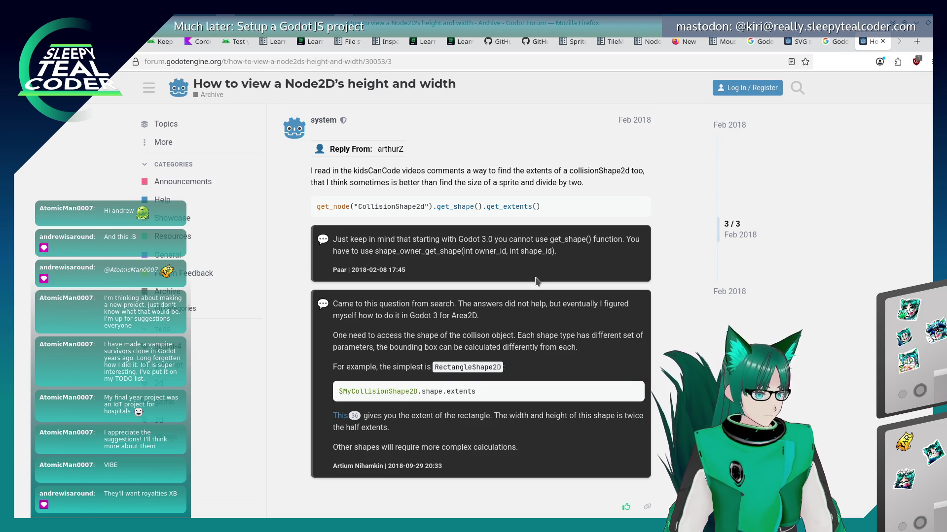
key(alt+Tab)
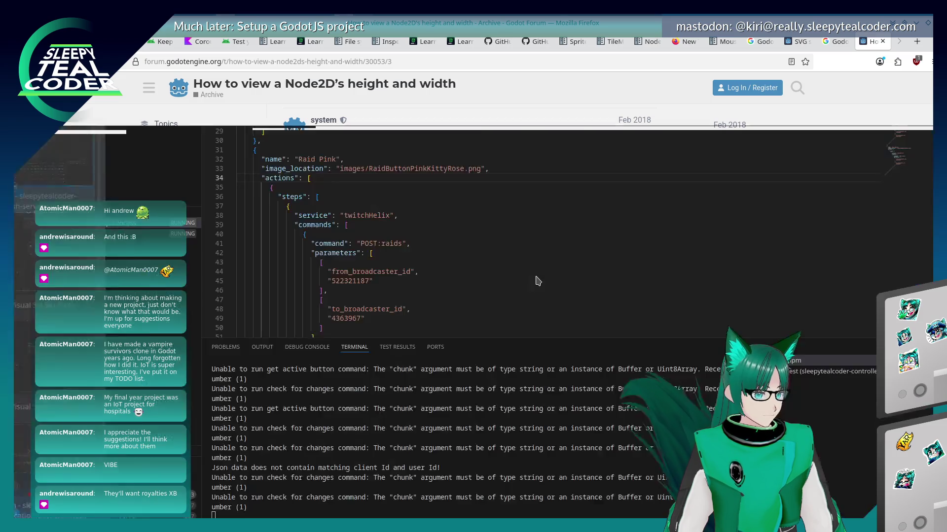
key(alt+Tab)
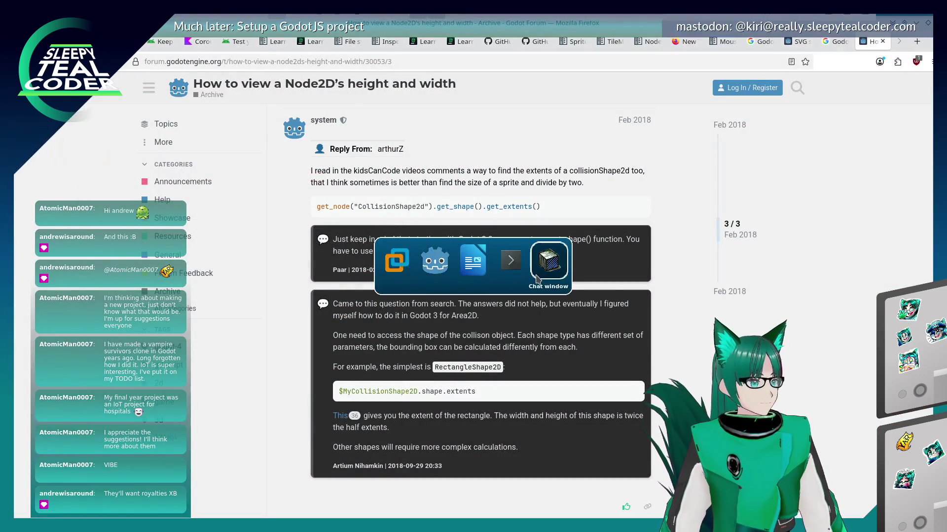
Step: Make line 21 use new_chat_message.position.y - 1.0, save main.gd and run the project
click(430, 265)
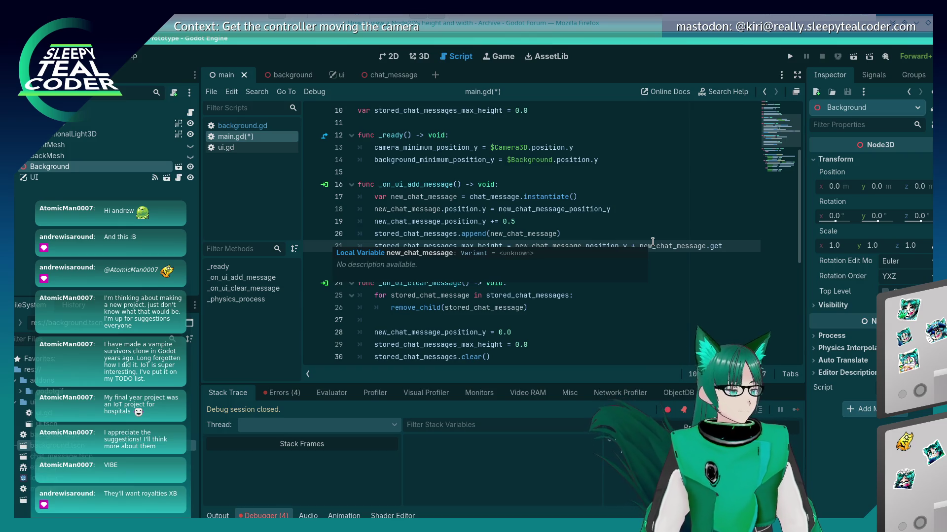
key(BackSpace)
key(BackSpace)
key(BackSpace)
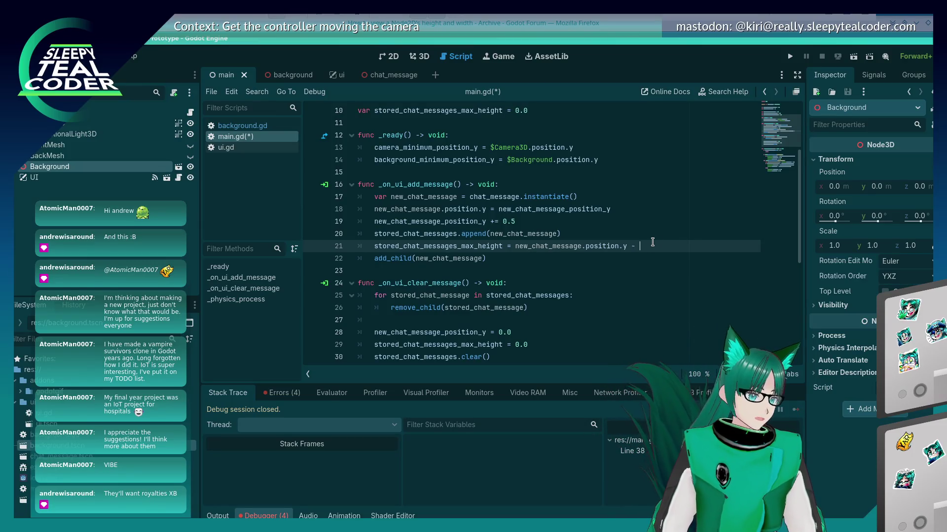
key(ctrl+s)
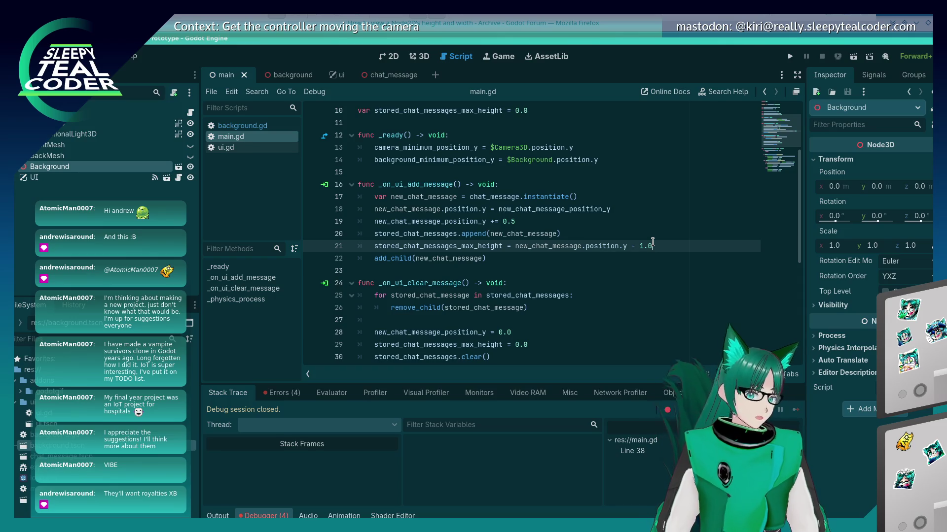
click(790, 57)
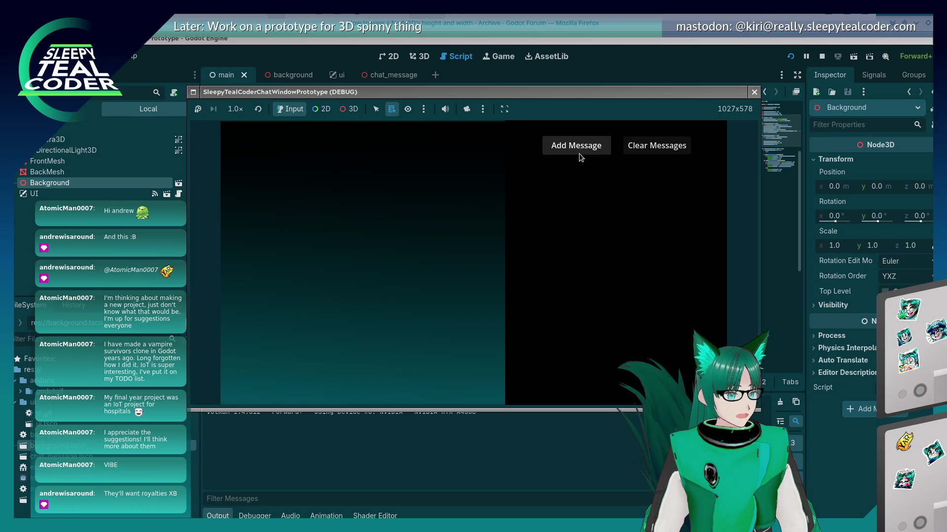
Step: Add chat messages and view their stack at an angle through the free 3D camera override
click(580, 148)
click(580, 147)
click(581, 147)
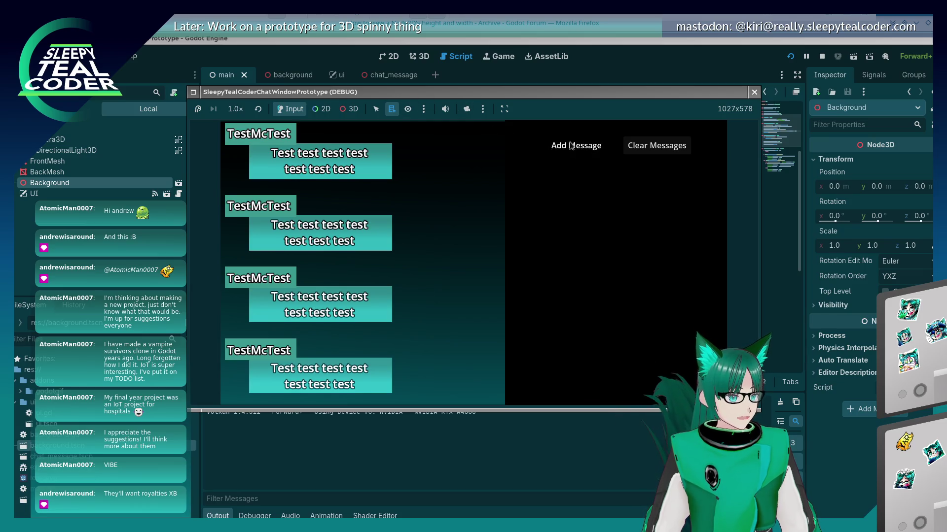
click(466, 109)
click(353, 109)
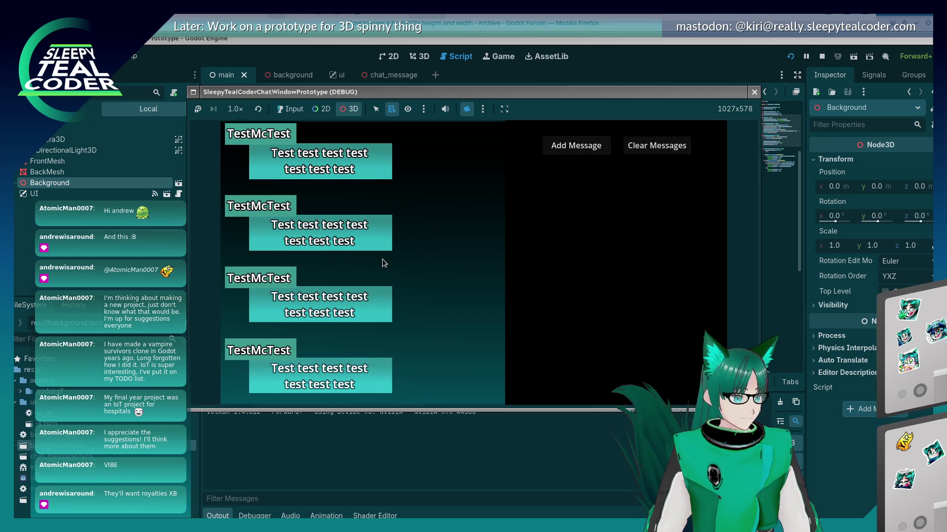
drag(383, 259, 388, 203)
scroll(398, 179, down, 5)
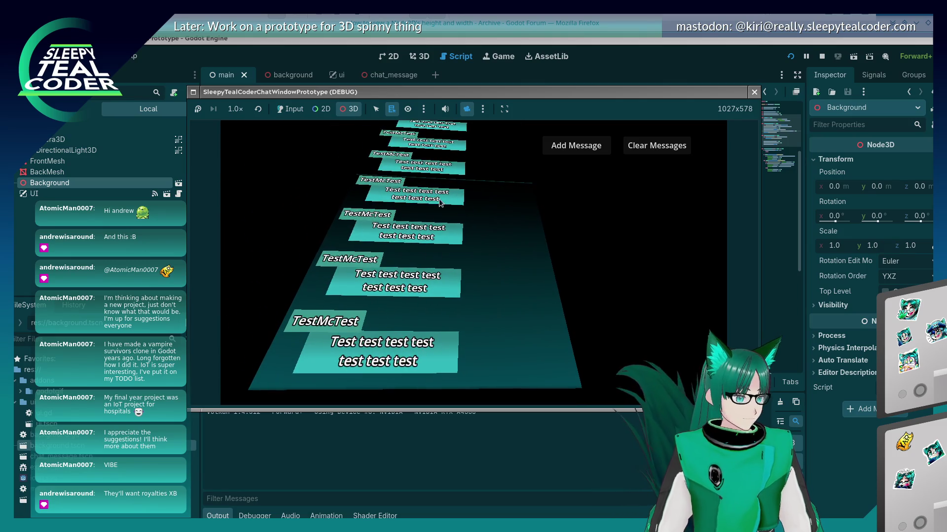
drag(426, 314, 427, 311)
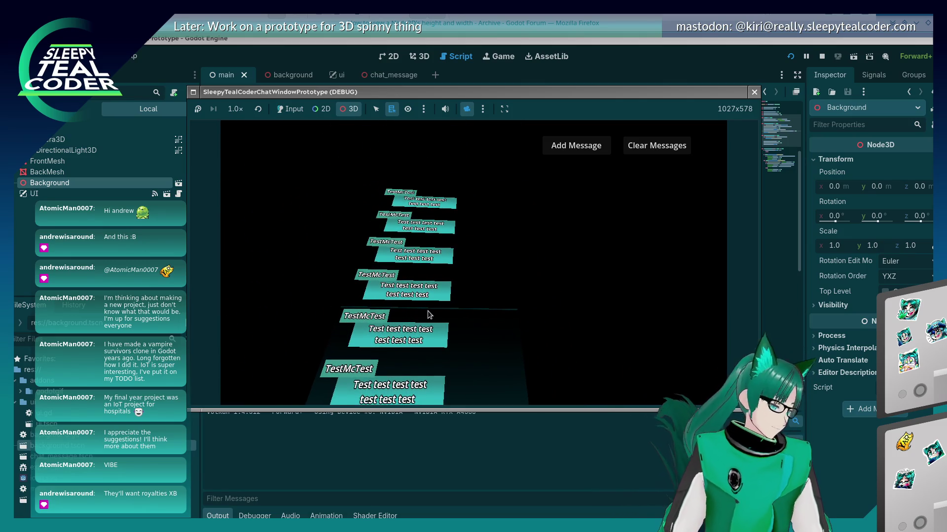
Step: Try scrolling up in the game, resume past the line 38 breakpoint, and return to main.gd
click(290, 109)
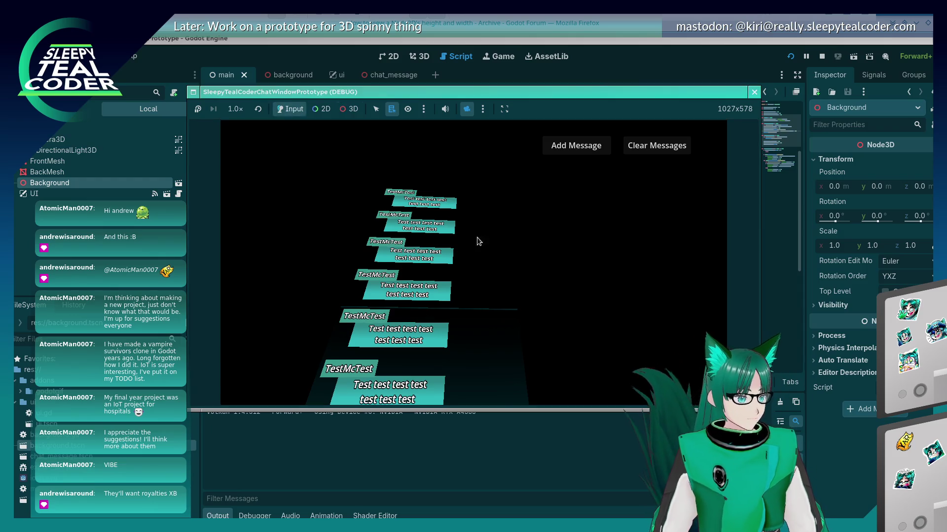
scroll(560, 276, up, 1)
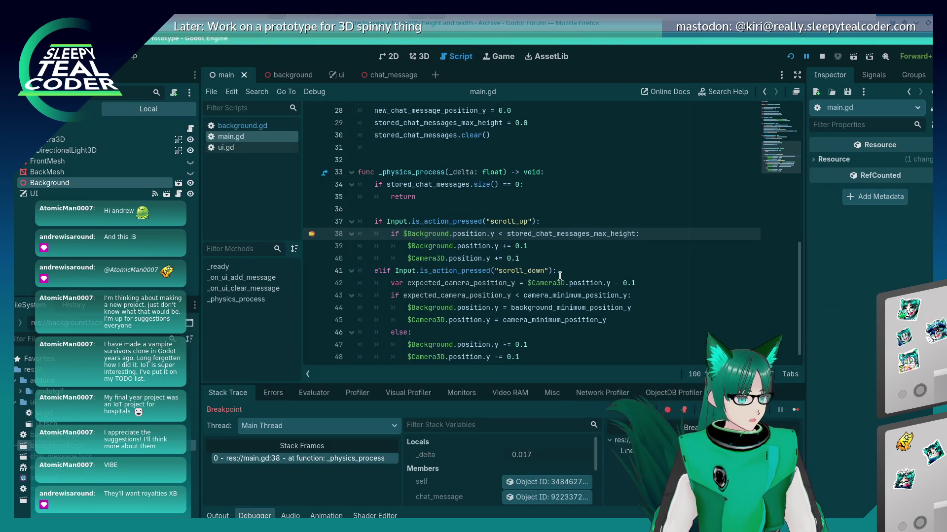
click(795, 410)
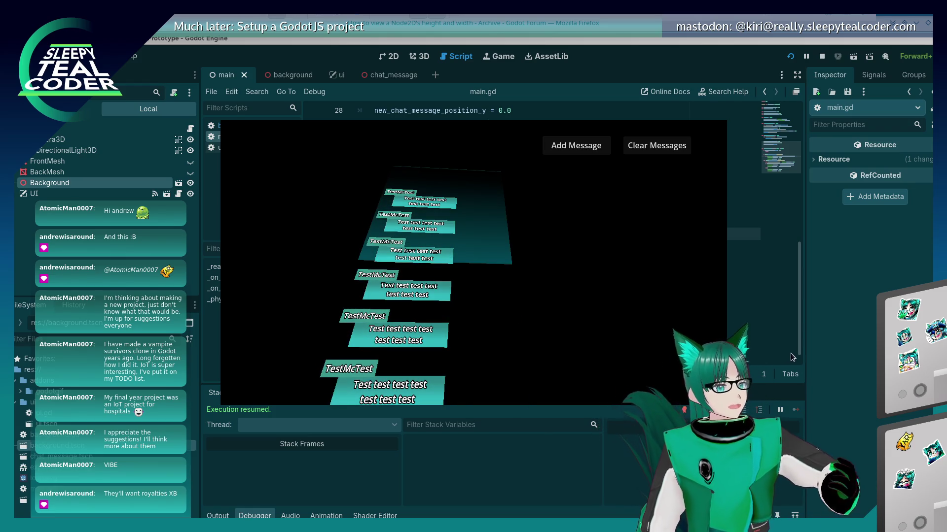
key(alt+Tab)
Step: Adjust line 21's offset to 1.5 and then 2.0, compare against the running game, and restart it
click(640, 283)
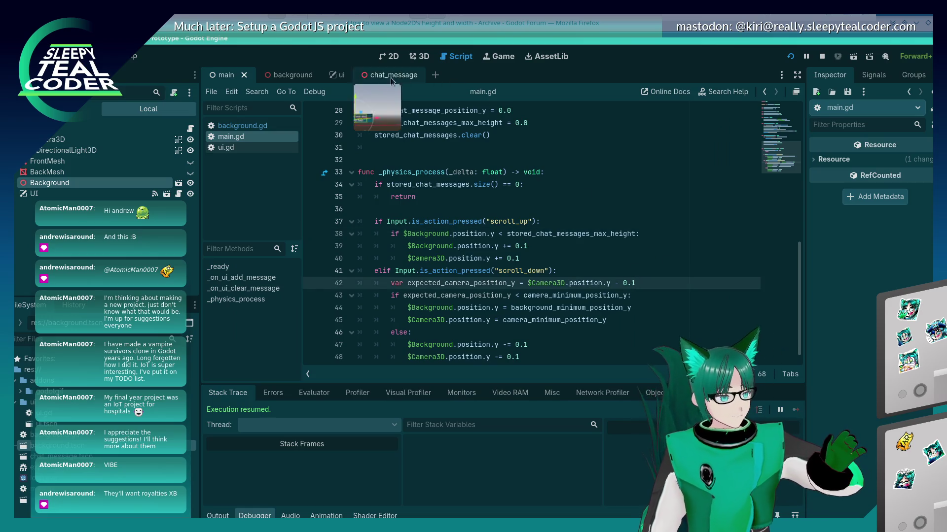
scroll(542, 222, down, 1)
scroll(654, 250, up, 5)
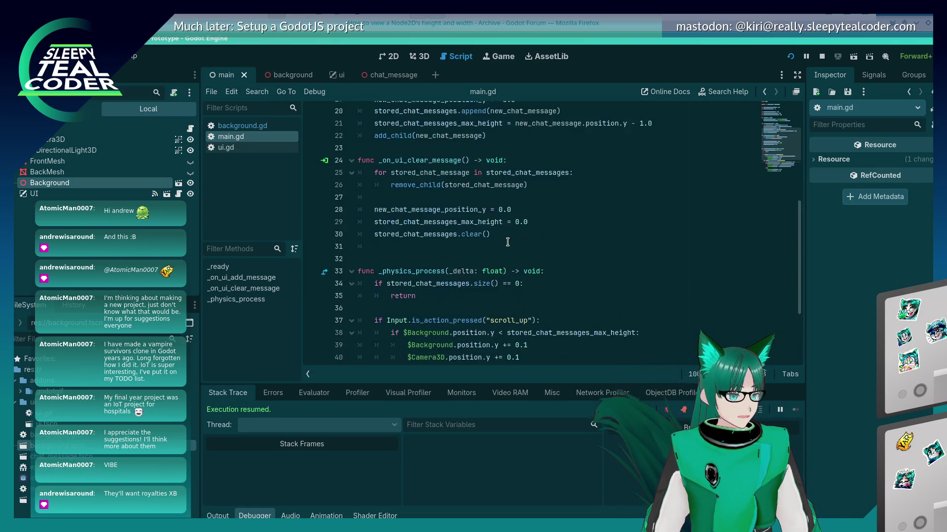
click(643, 198)
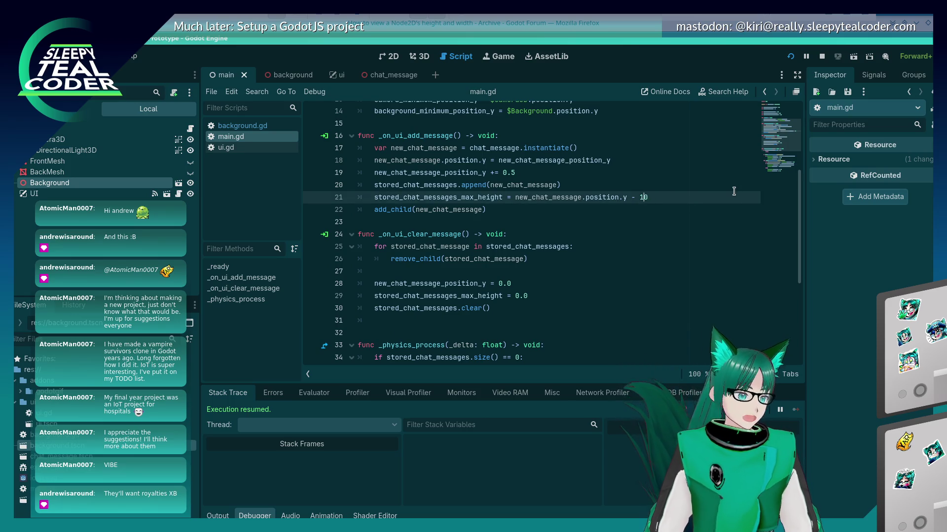
text(.5)
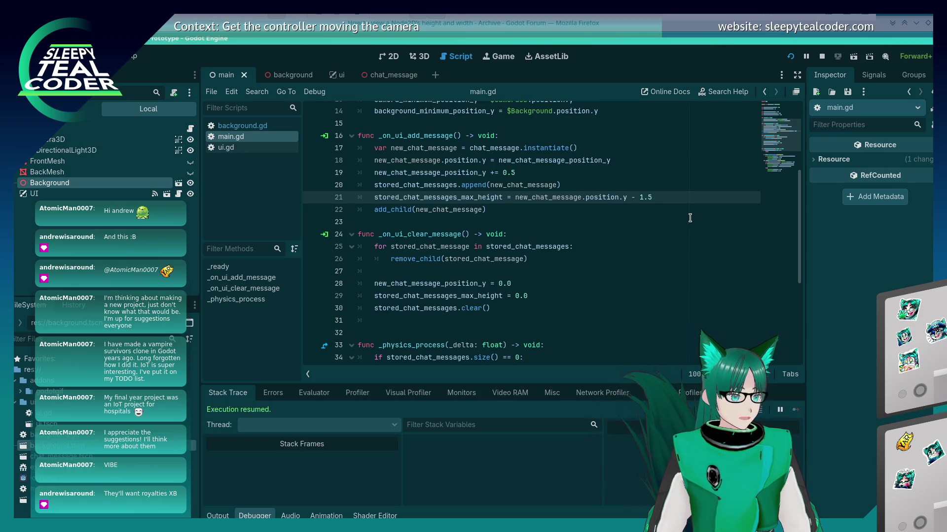
key(alt+Tab)
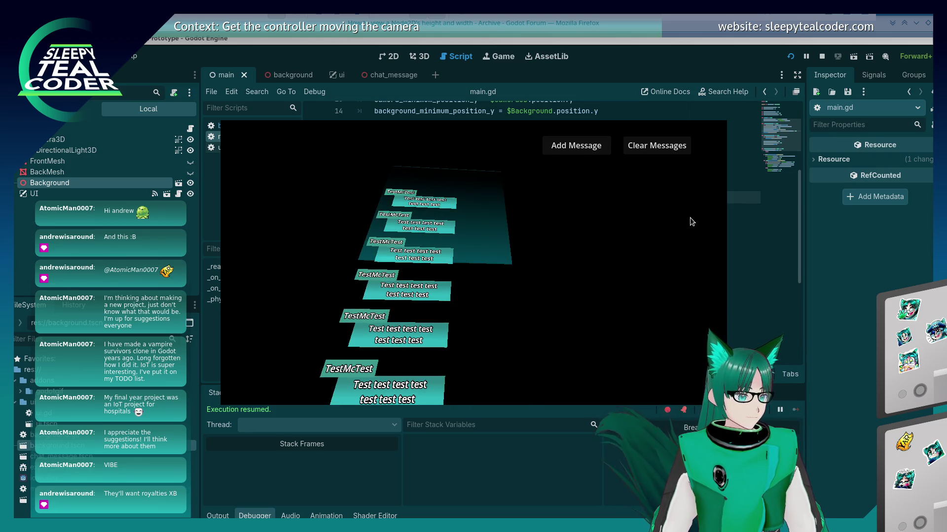
key(alt+Tab)
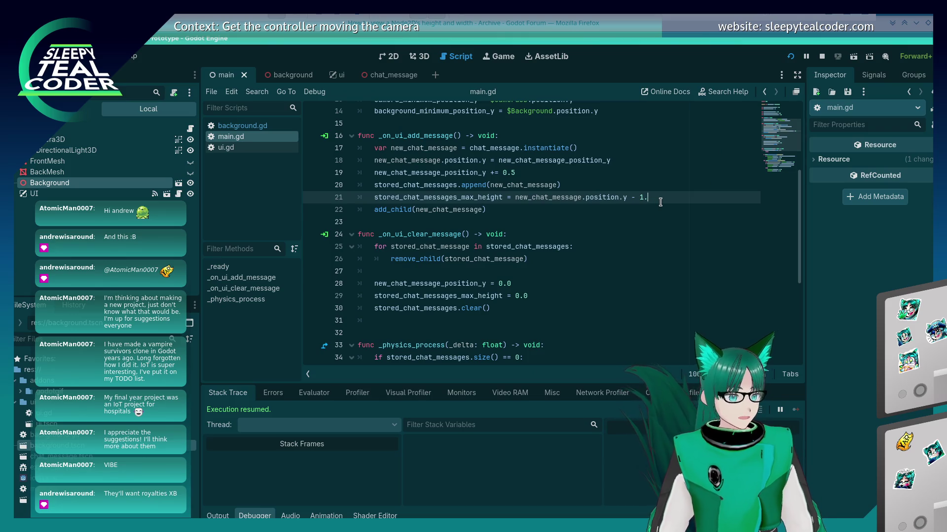
key(alt+Tab)
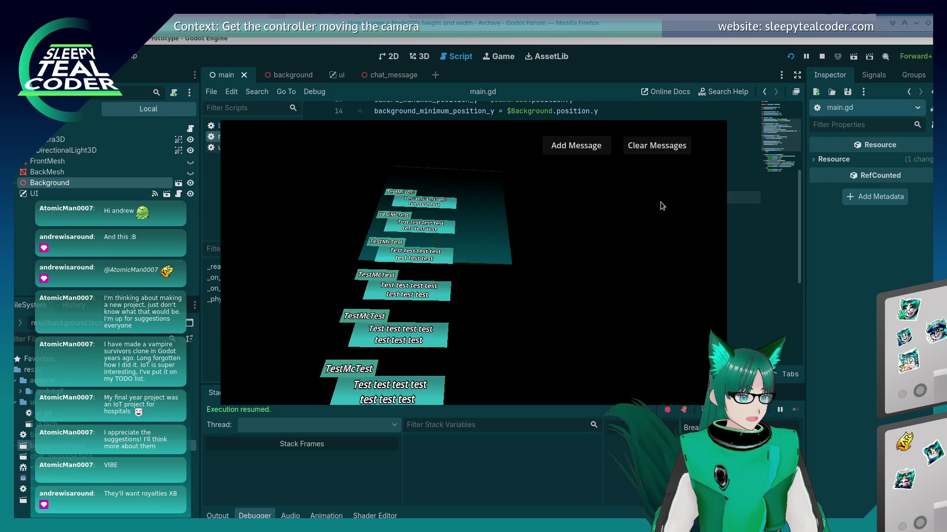
key(alt+Tab)
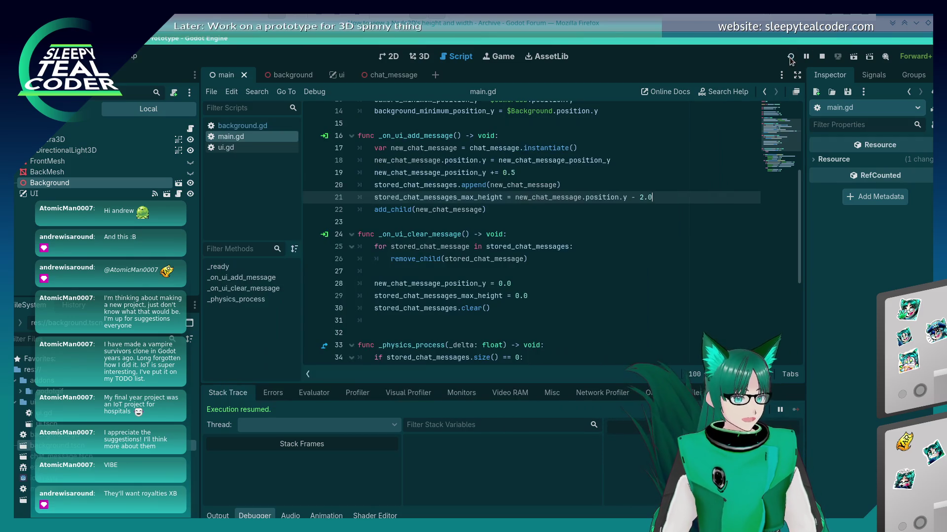
key(F5)
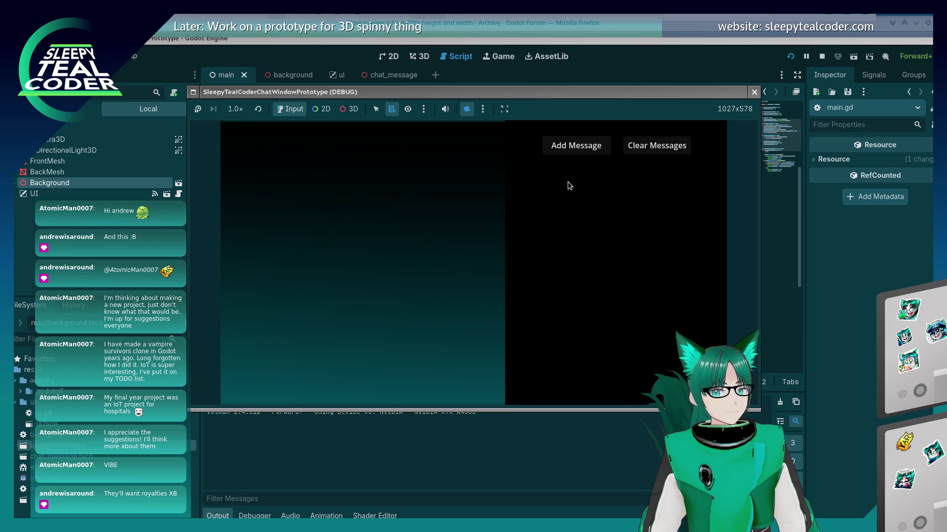
Step: Add chat messages and orbit around the stack with the free 3D camera override
click(574, 145)
click(574, 146)
click(574, 145)
click(574, 146)
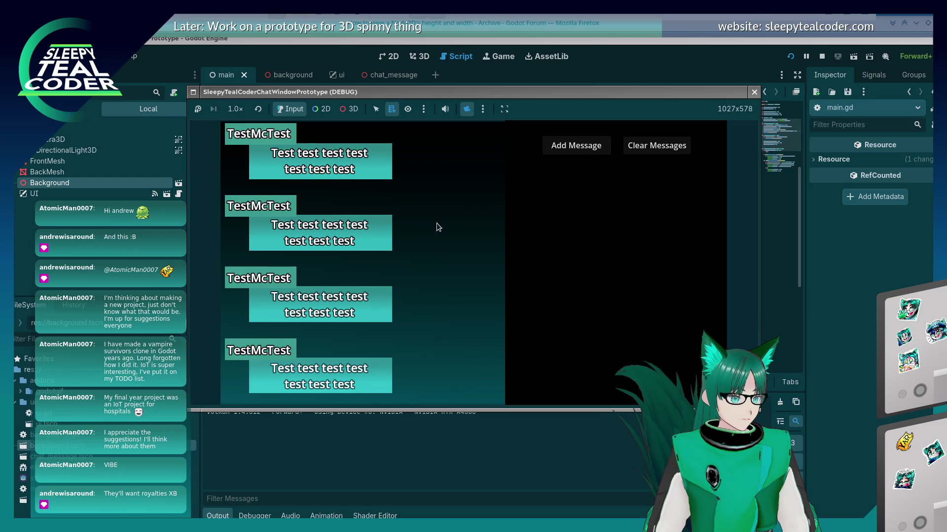
click(349, 109)
click(394, 219)
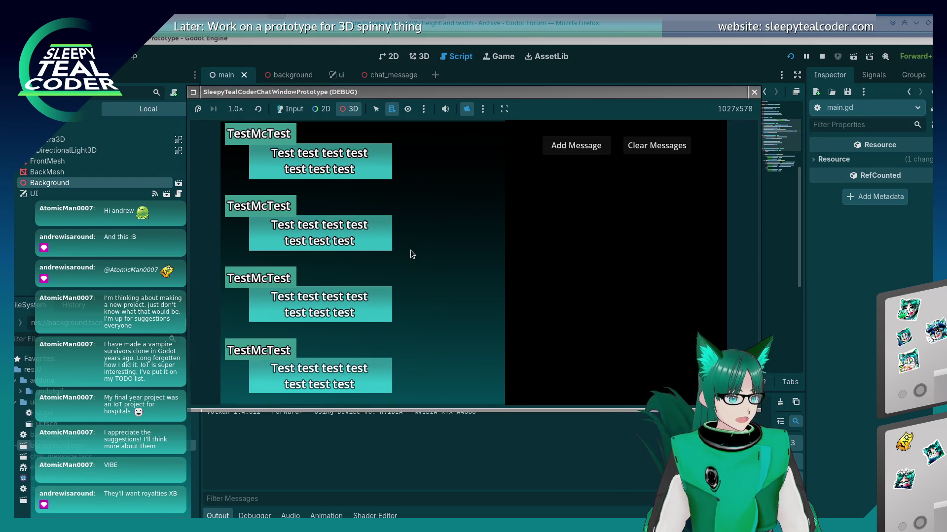
click(468, 108)
mouse_move(442, 267)
mouse_down()
mouse_move(460, 245)
mouse_move(466, 166)
mouse_move(443, 234)
mouse_move(388, 285)
mouse_up()
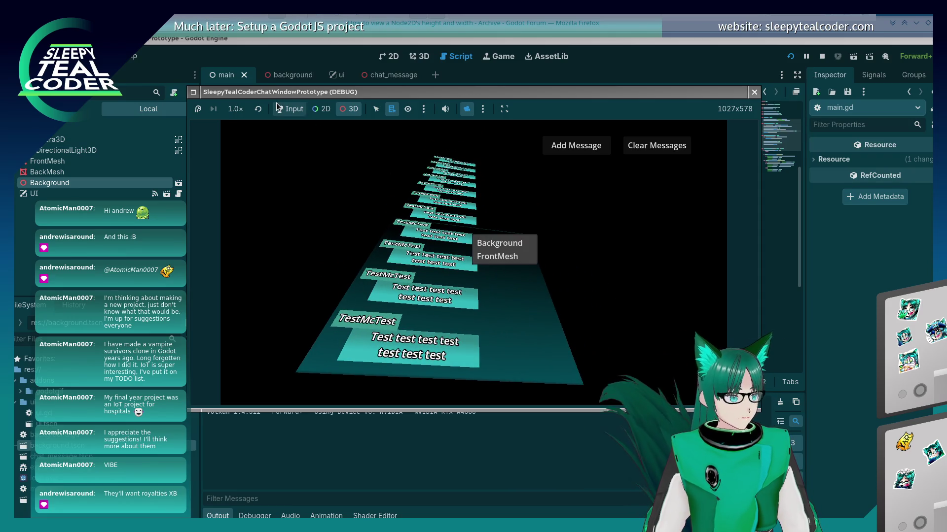
Step: Return the game to Input mode, turn off the camera override, and stop the game
click(294, 114)
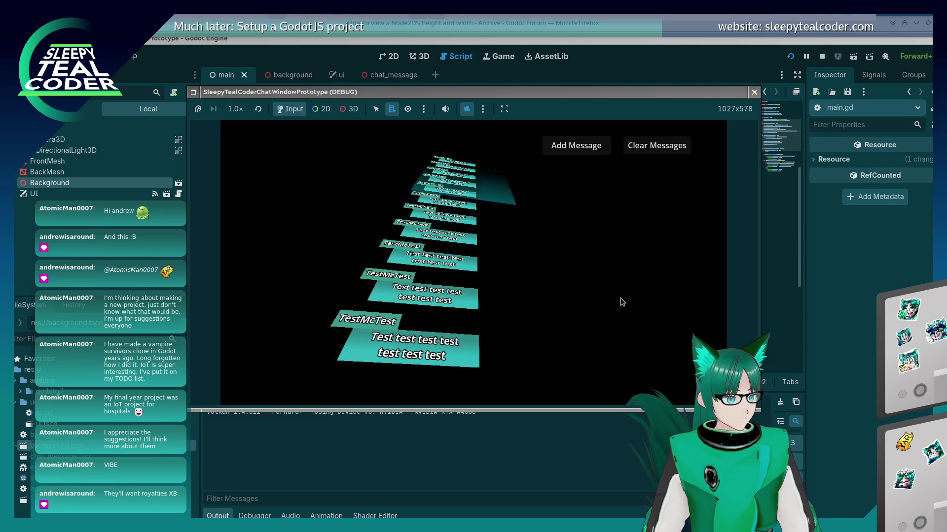
click(466, 109)
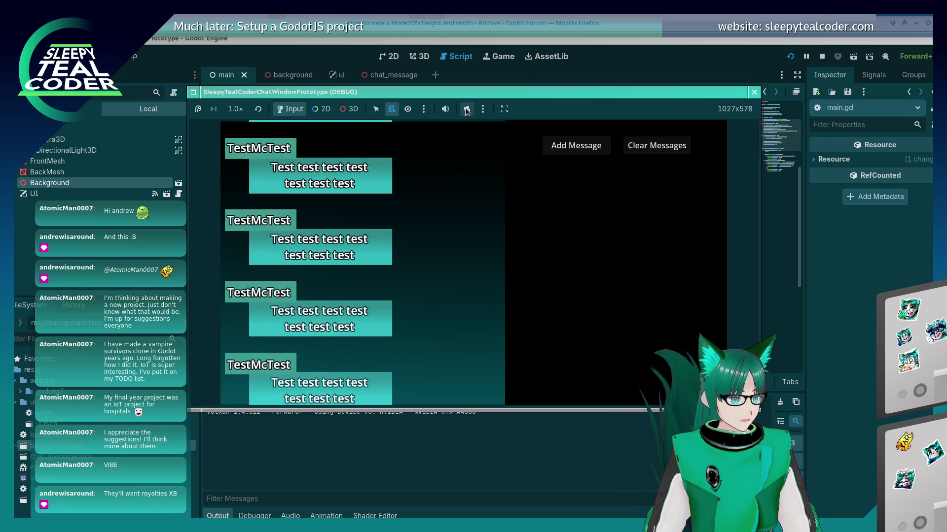
scroll(449, 203, down, 1)
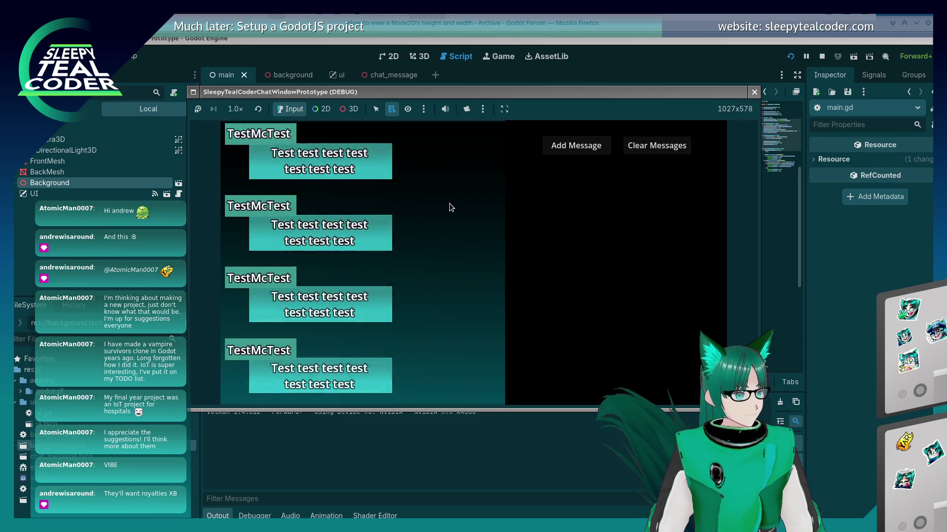
scroll(448, 203, up, 1)
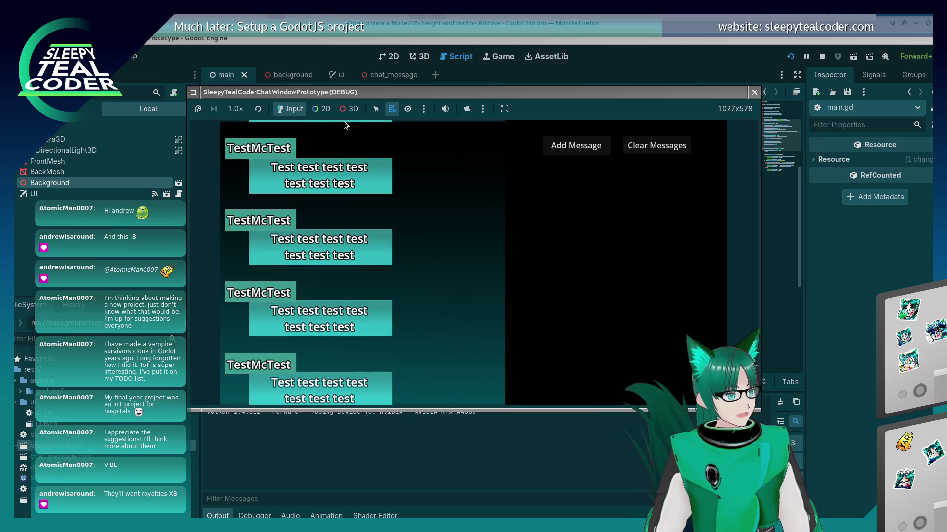
click(753, 92)
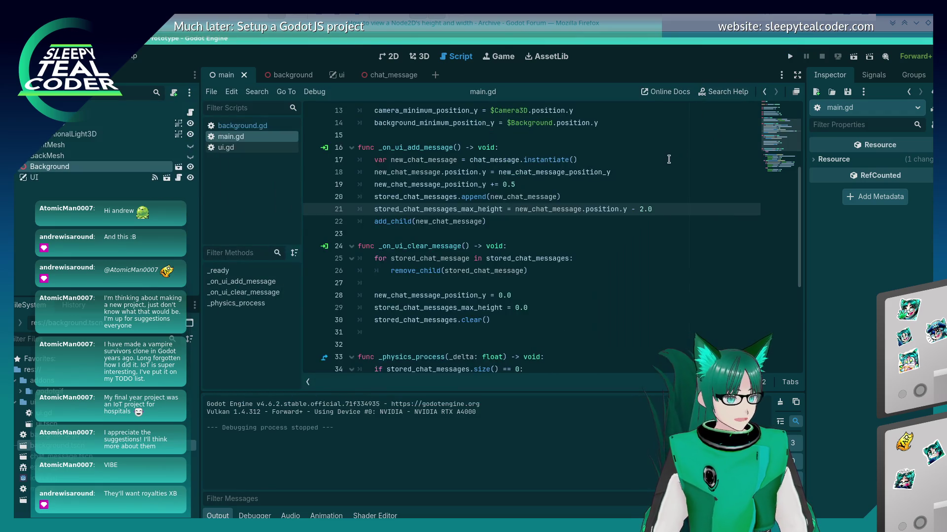
Step: Change line 21's offset to 1.8, save, run, add three messages, then stop the game
key(Left)
key(Left)
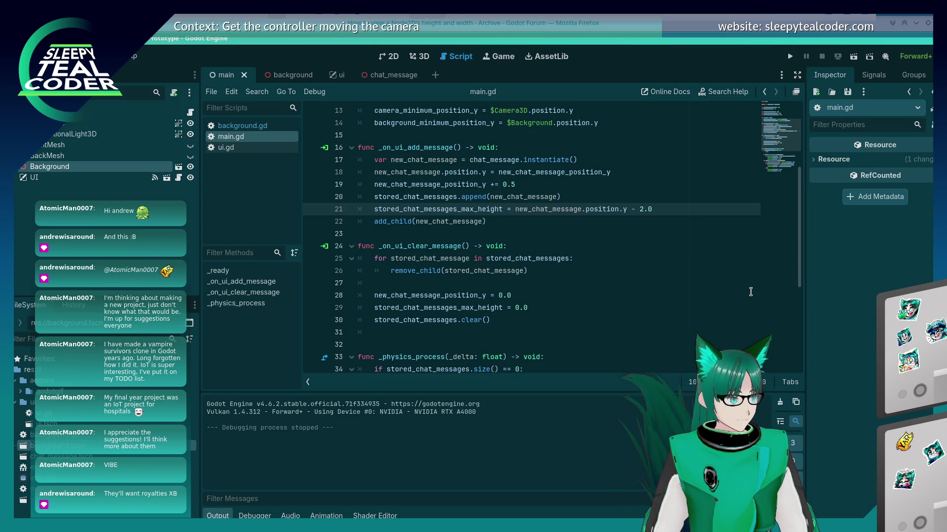
text(8)
key(ctrl+s)
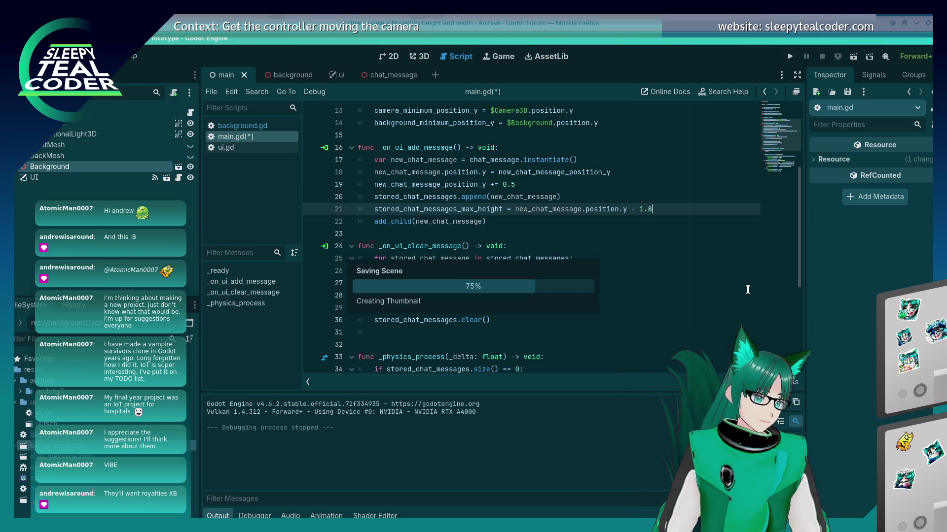
click(795, 57)
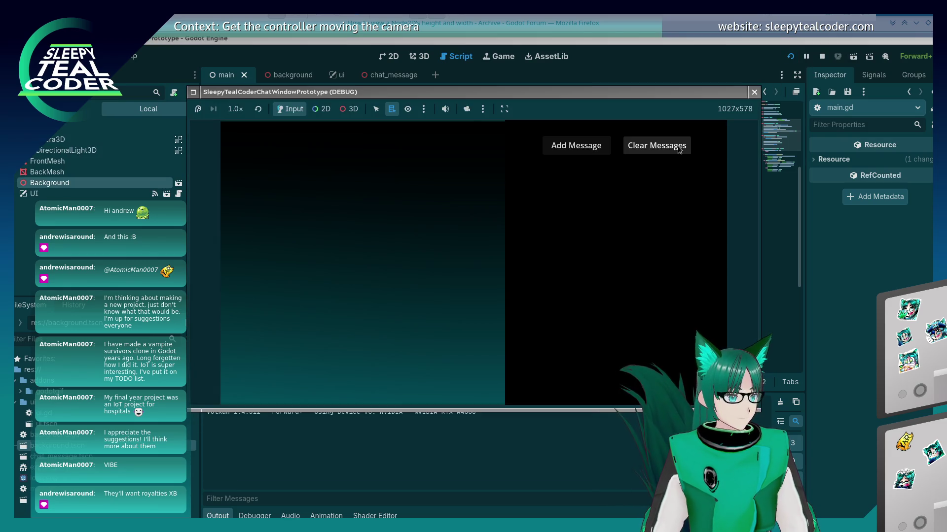
click(593, 149)
click(593, 150)
click(594, 151)
click(594, 150)
click(594, 150)
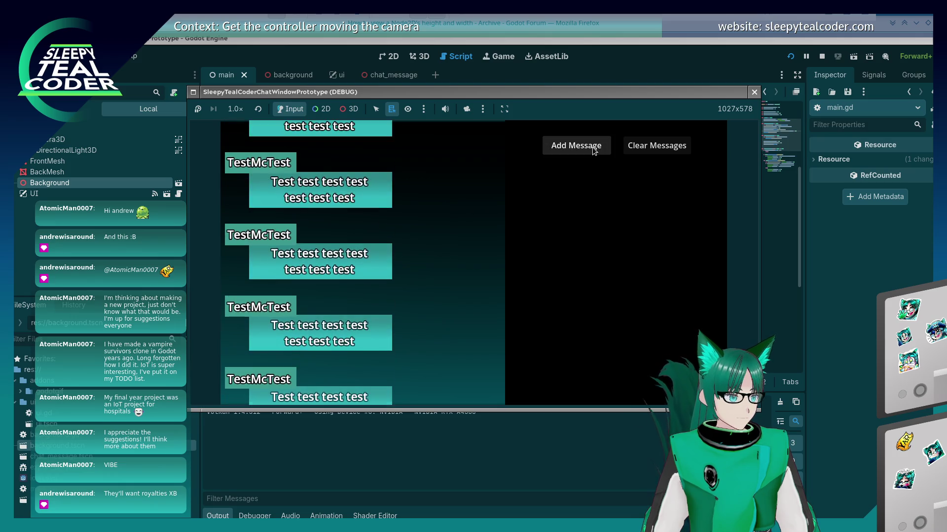
click(755, 91)
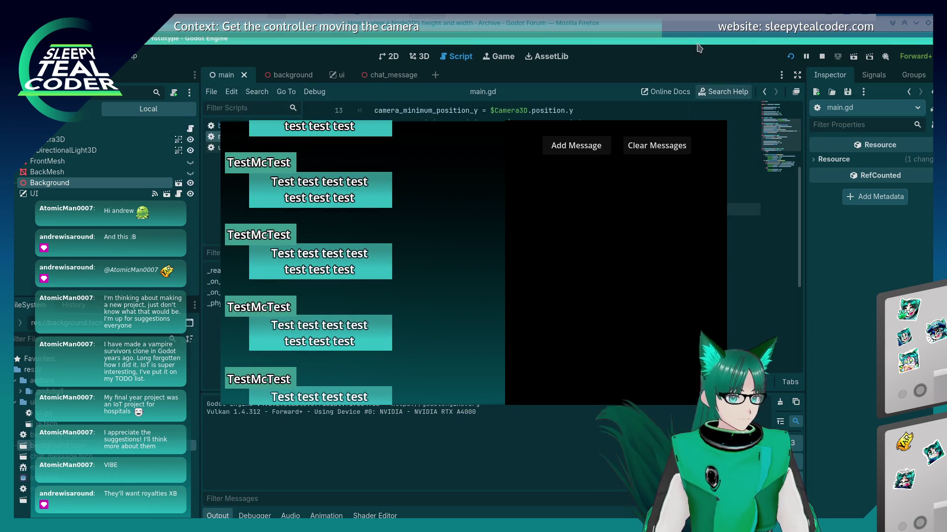
Step: Change the offset to 1.5, rerun with F5, and add four chat messages
click(669, 207)
key(BackSpace)
text(5)
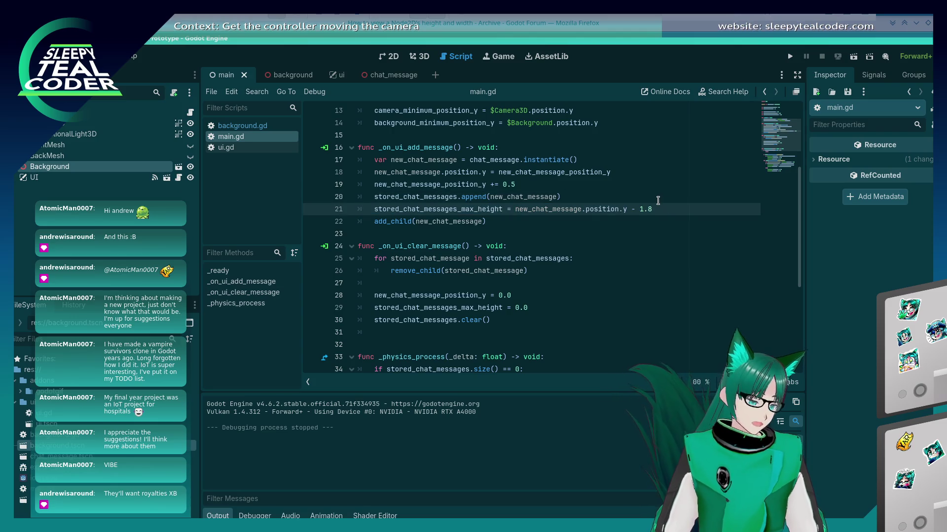
key(F5)
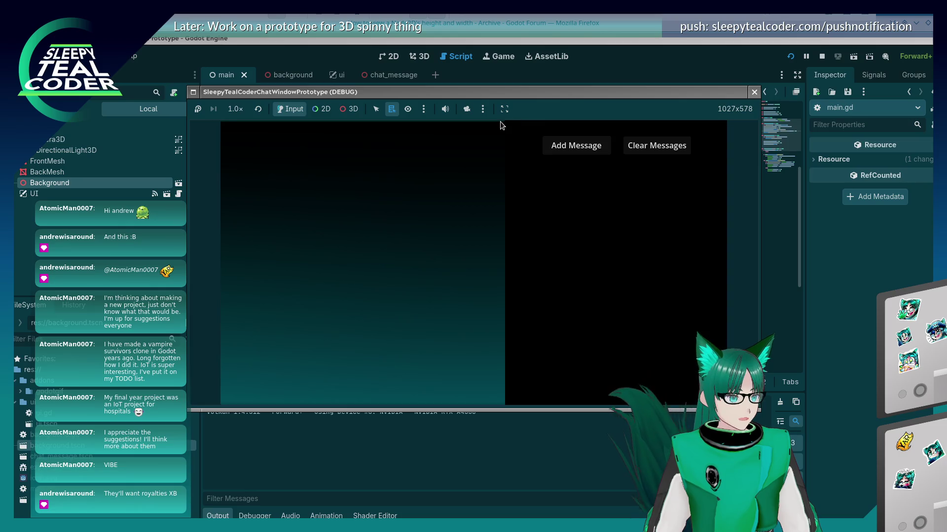
click(576, 147)
click(575, 147)
click(575, 147)
click(575, 147)
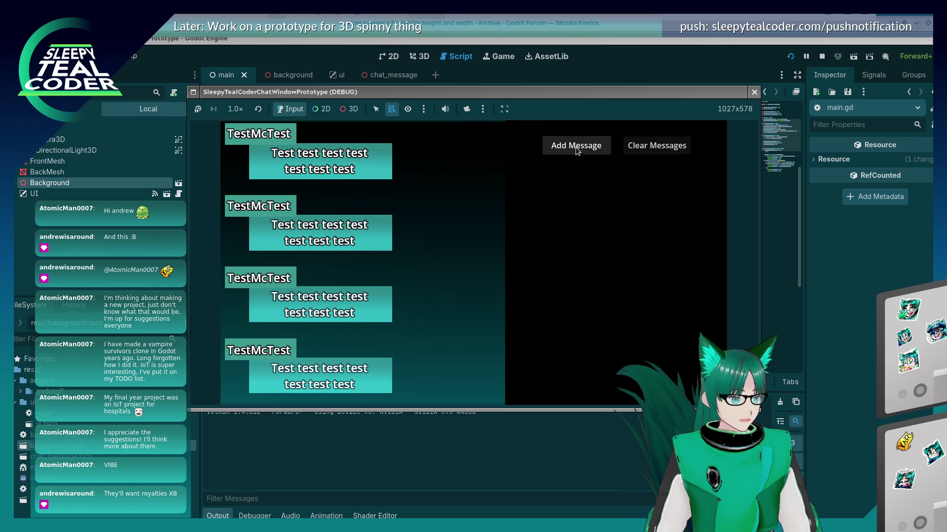
click(575, 147)
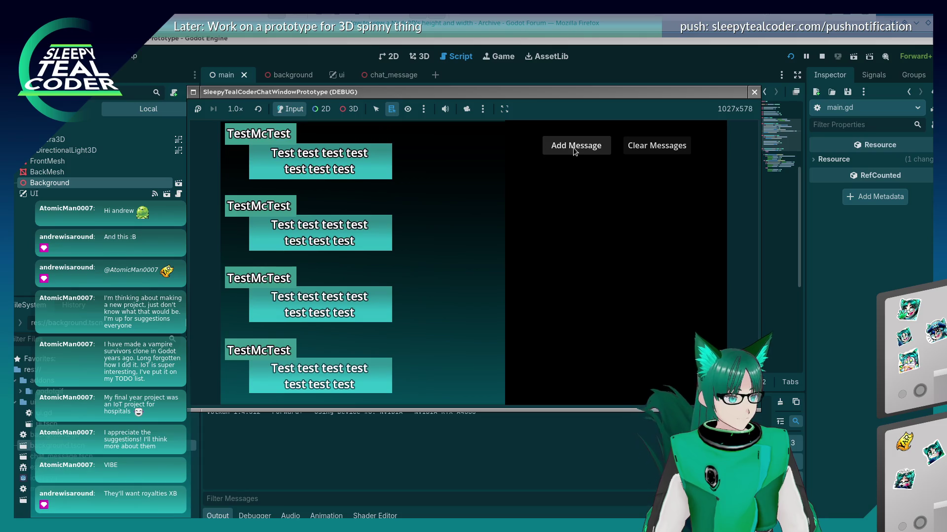
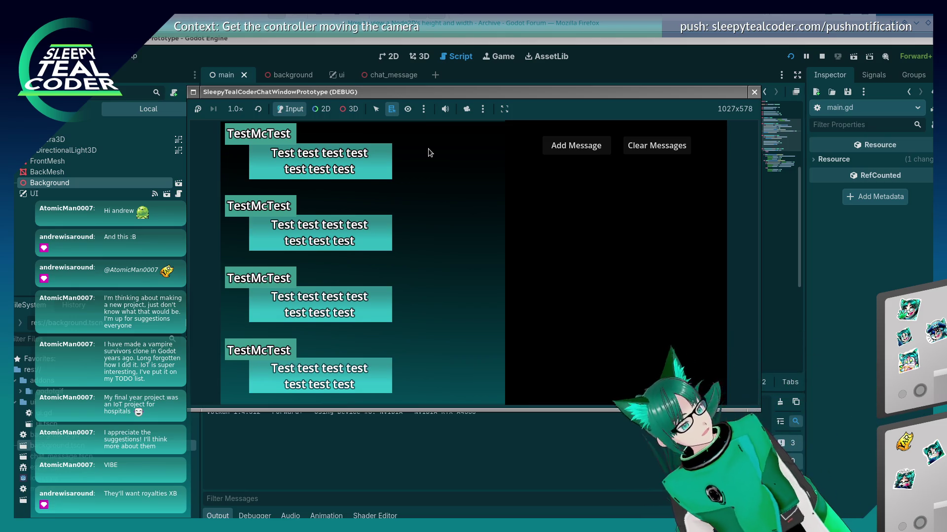
Step: Clear the chat in the running prototype and add two new messages
click(655, 157)
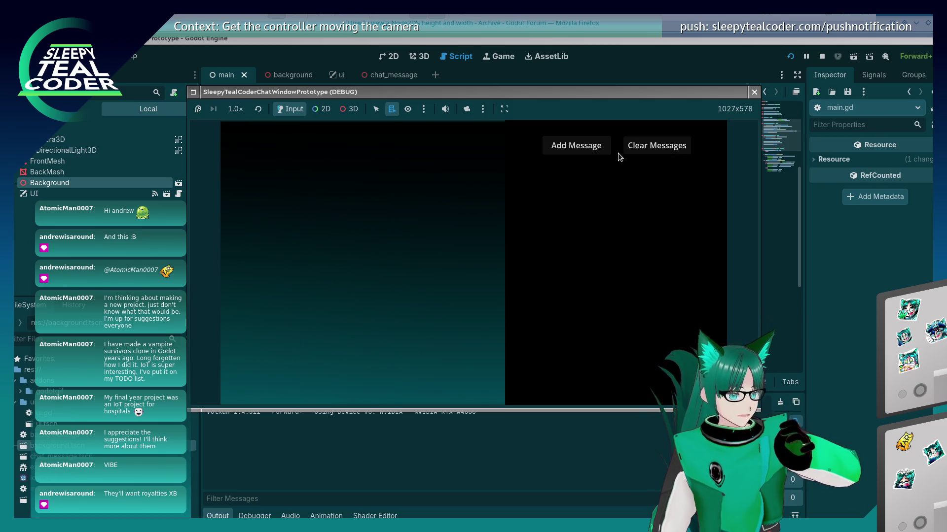
click(602, 148)
click(602, 148)
click(602, 148)
click(602, 148)
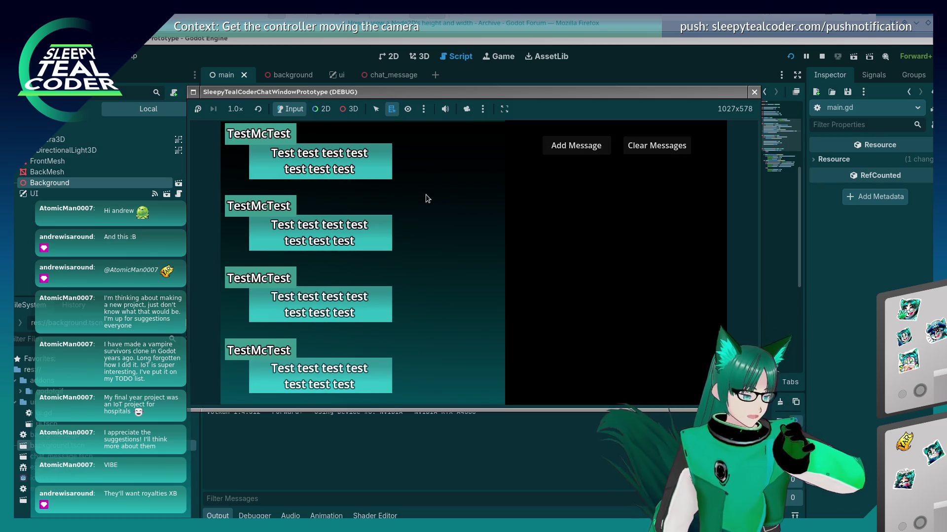
key(Tab)
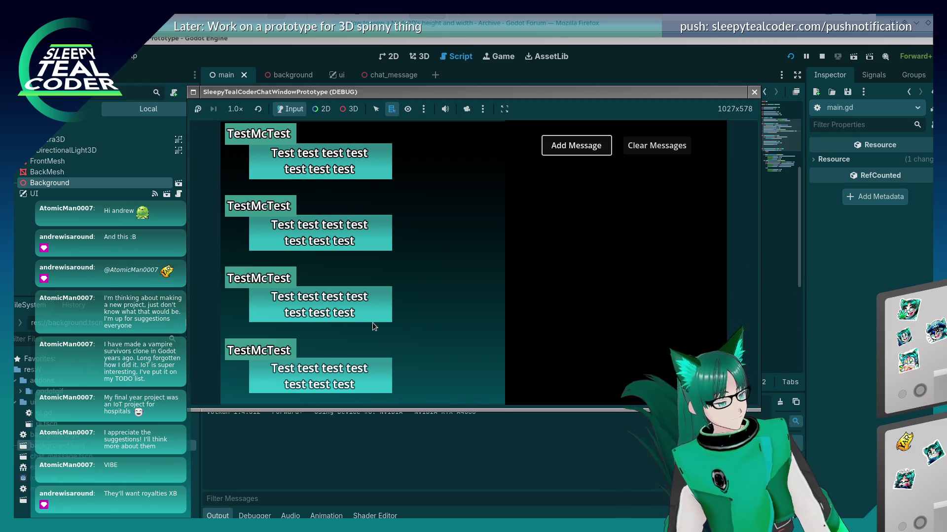
click(425, 259)
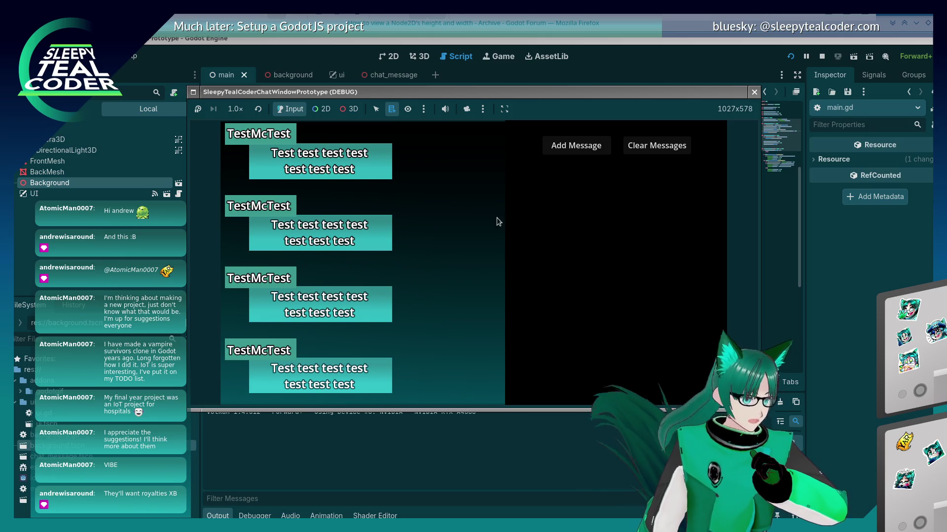
Step: Select the 1.5 spacing value on line 21 of main.gd, then switch to Firefox
click(682, 50)
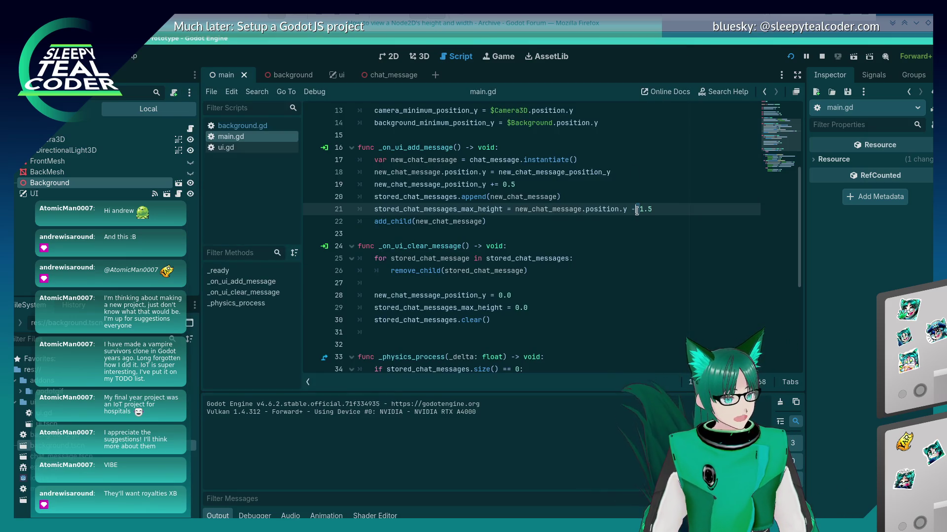
drag(639, 209, 660, 211)
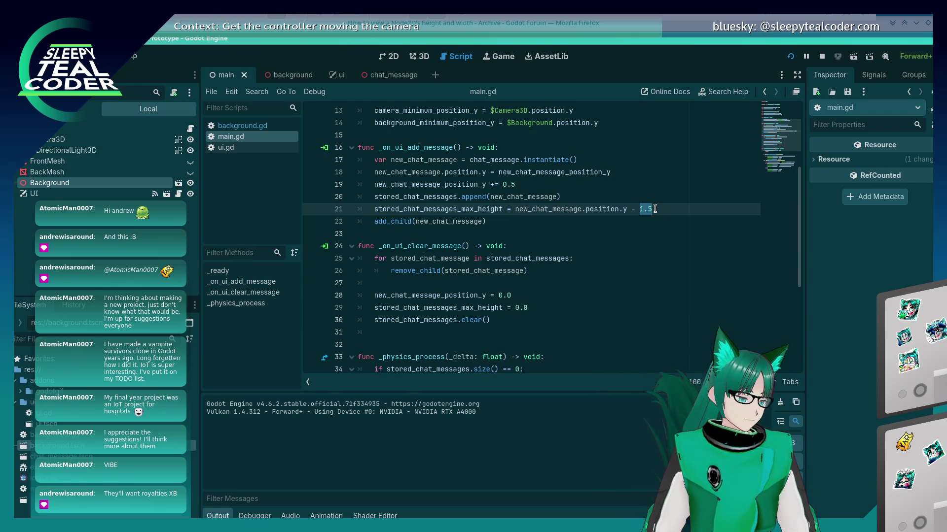
key(alt+Tab)
key(alt+Tab)
key(alt+Tab)
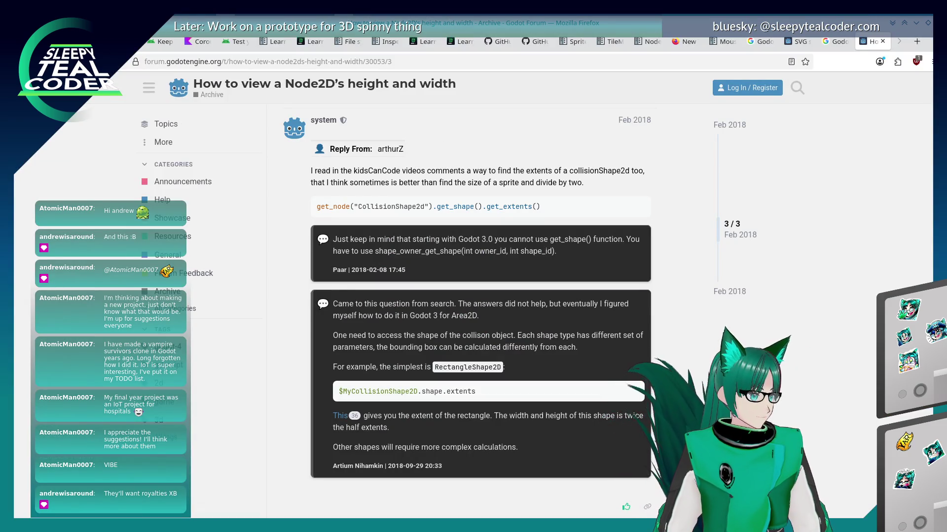
Step: Change the Google query to 'Godot, get height of scene' and scroll the results
key(alt+Left)
click(243, 96)
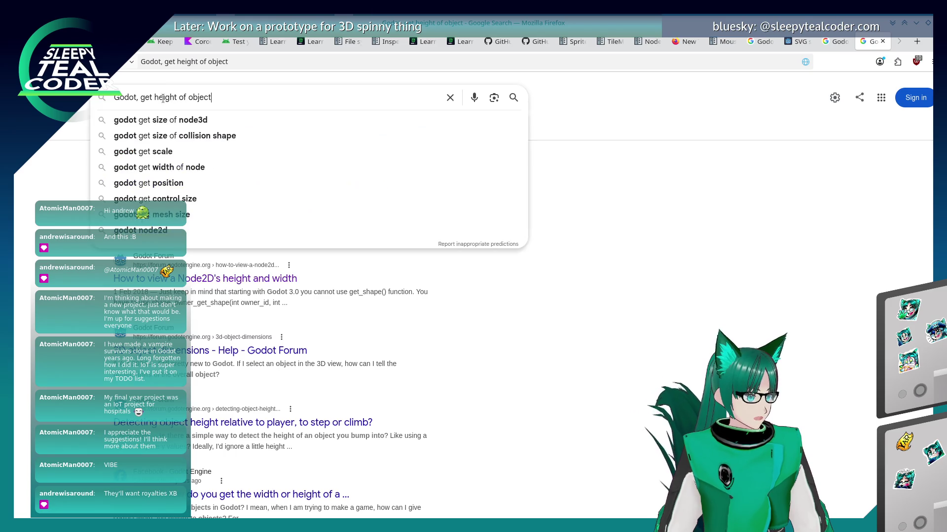
double_click(189, 97)
text(scem)
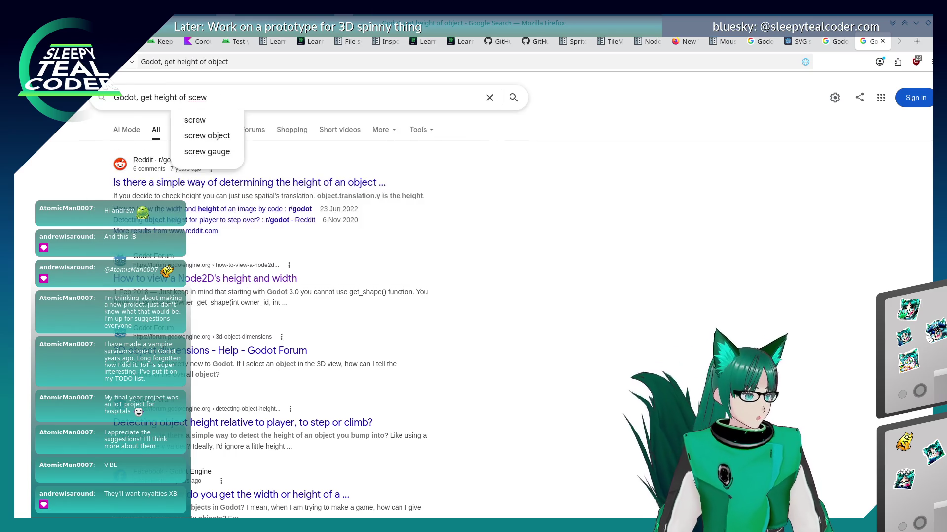
key(BackSpace)
text(ne)
key(Return)
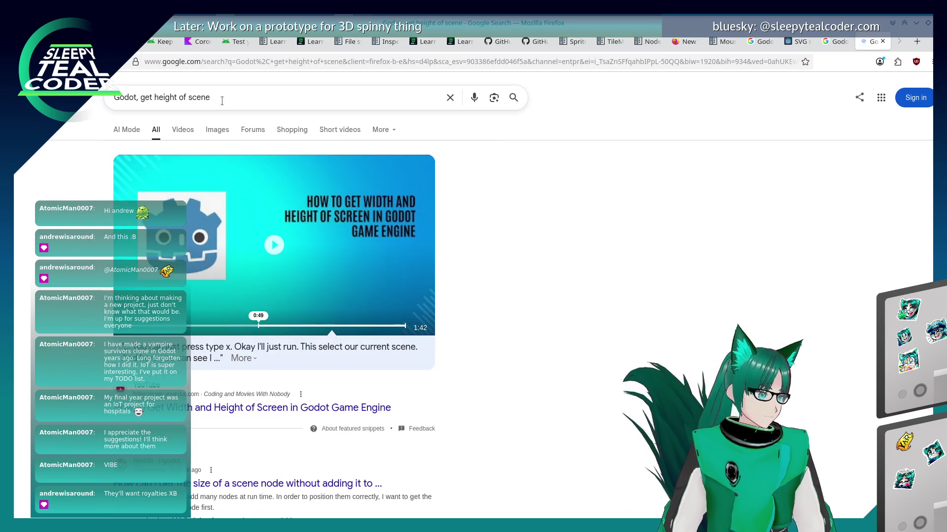
scroll(57, 324, down, 6)
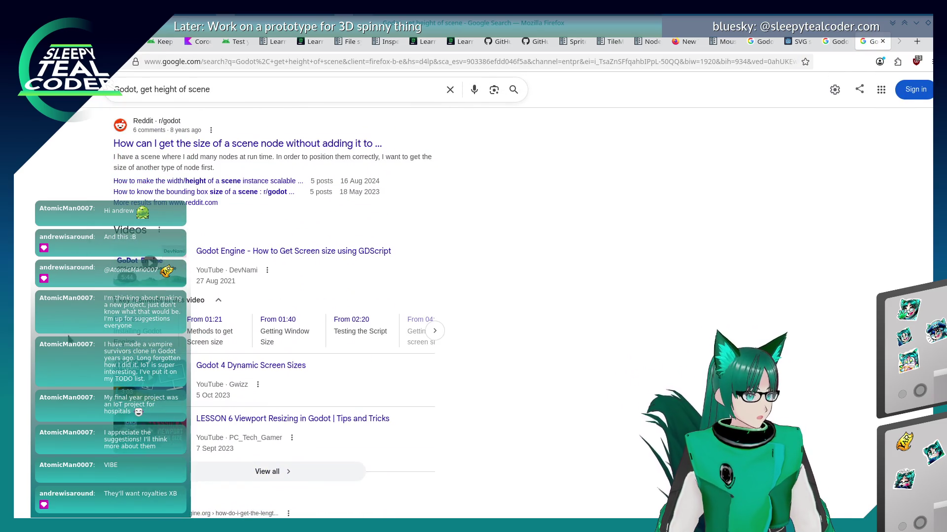
scroll(69, 339, down, 7)
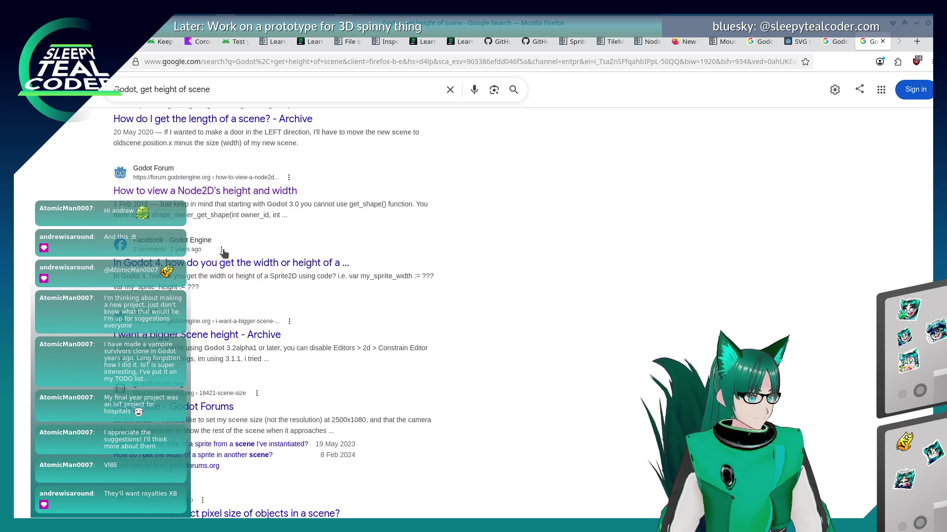
Step: Read the forum thread about a scene's length, then go back to the results
click(272, 128)
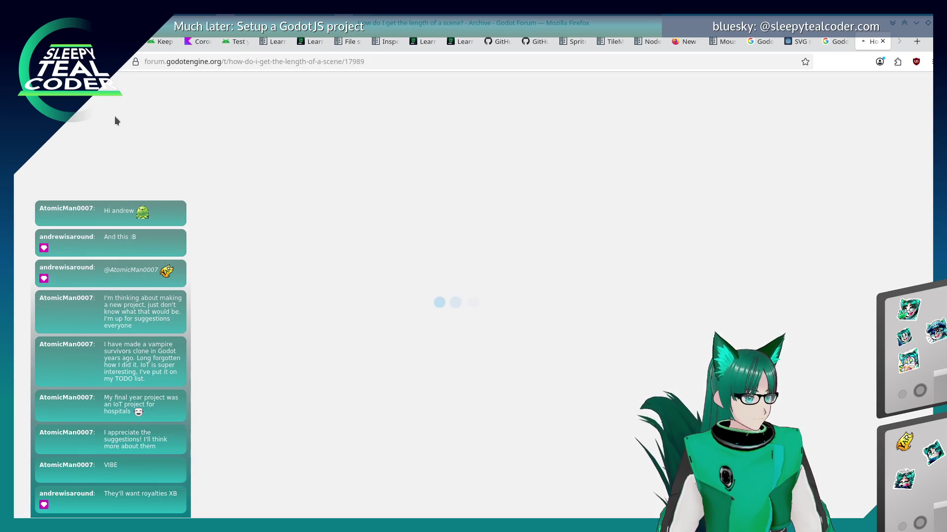
scroll(237, 296, down, 8)
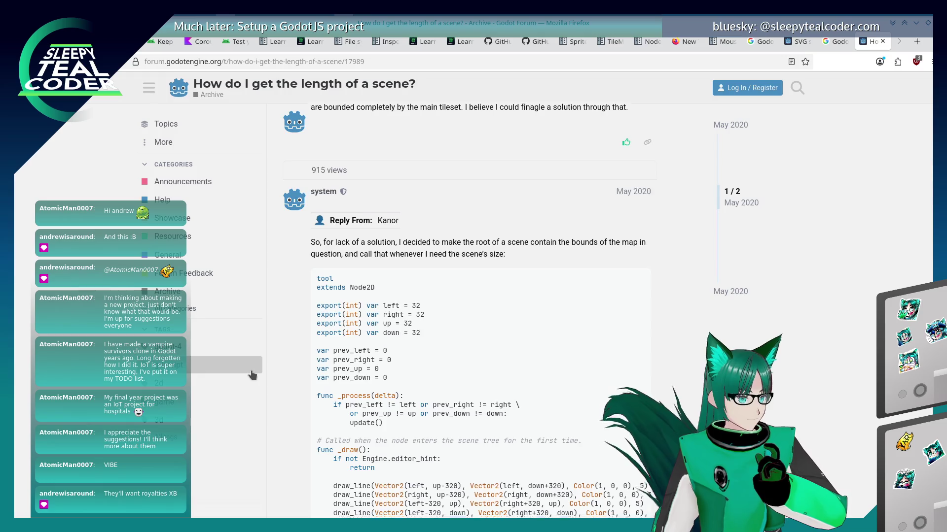
scroll(251, 375, down, 6)
scroll(252, 376, up, 3)
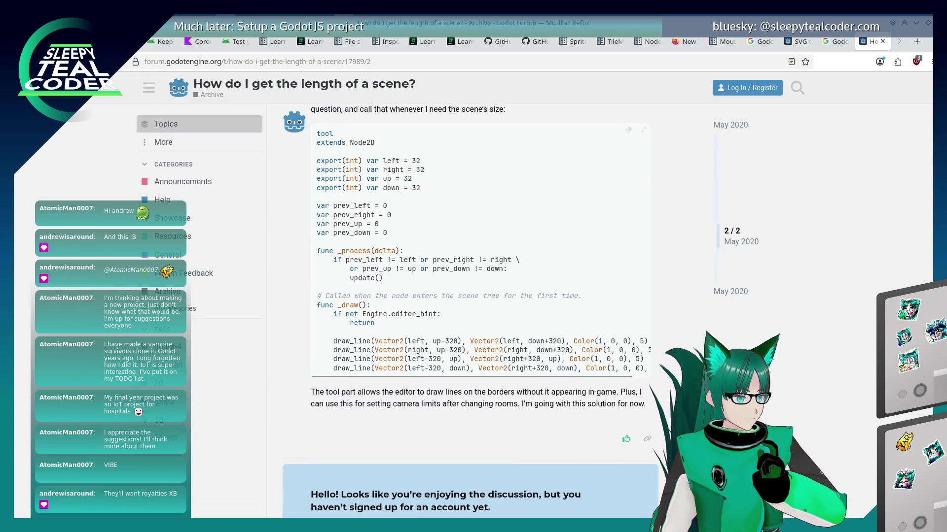
key(alt+Left)
Step: Scroll further through the search results, then switch back to the Godot editor
scroll(146, 285, down, 4)
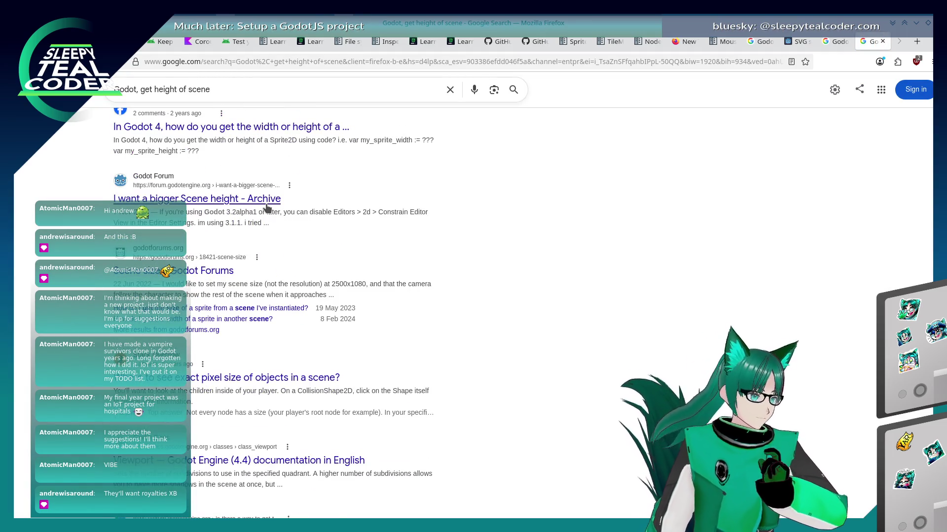
scroll(273, 279, up, 2)
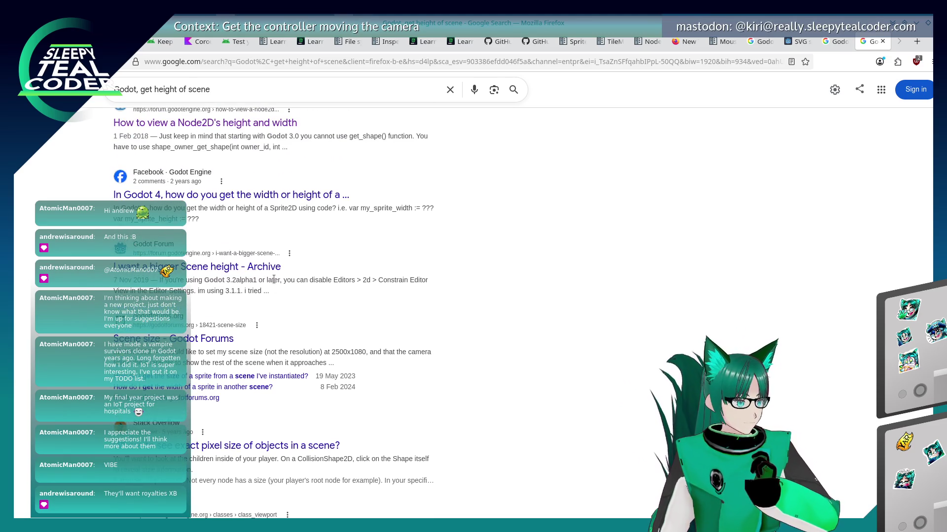
scroll(274, 279, down, 5)
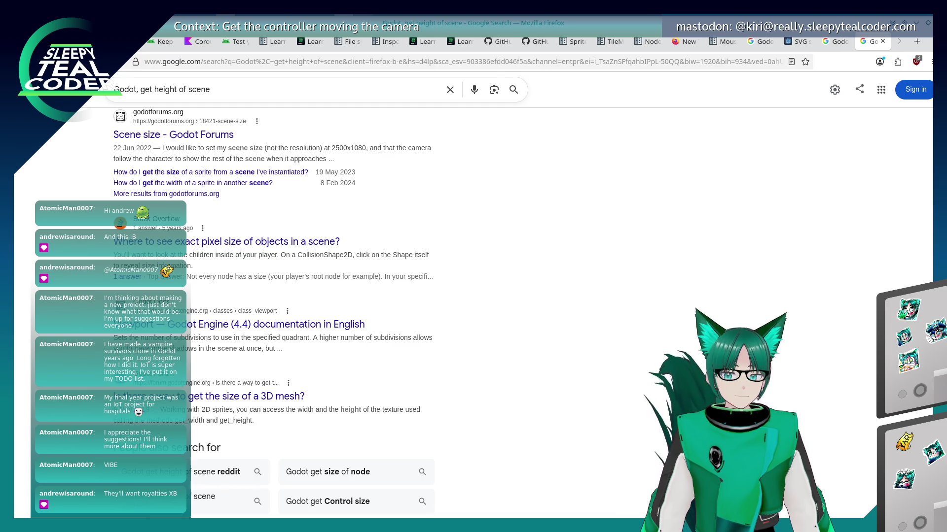
scroll(420, 334, down, 3)
key(alt+Tab)
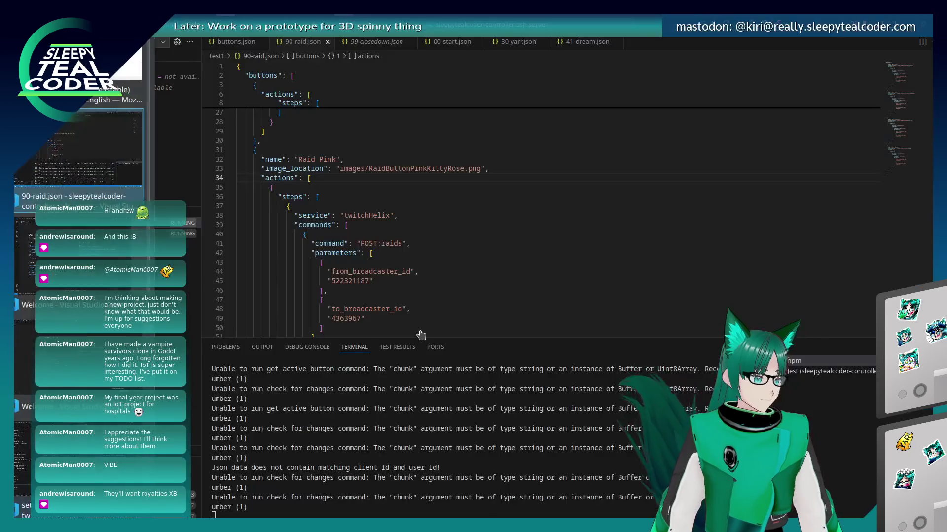
key(alt+Tab)
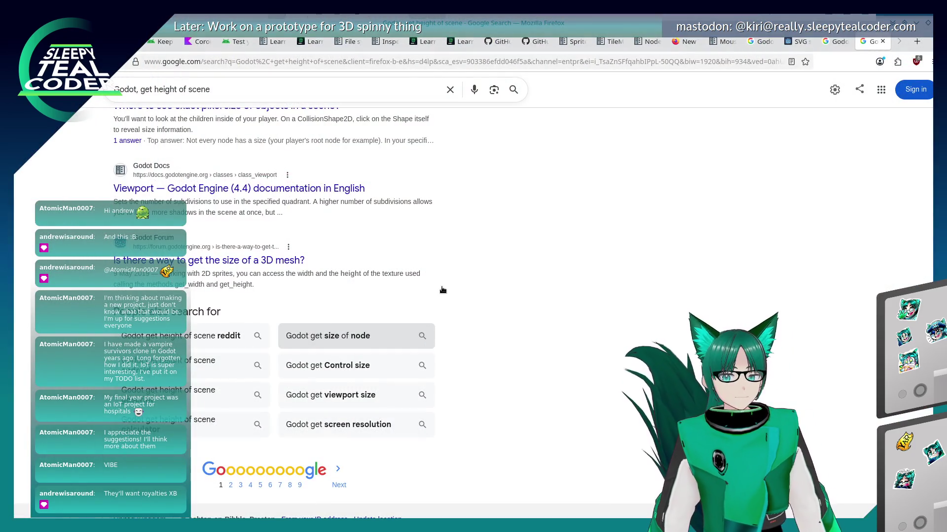
key(alt+Tab)
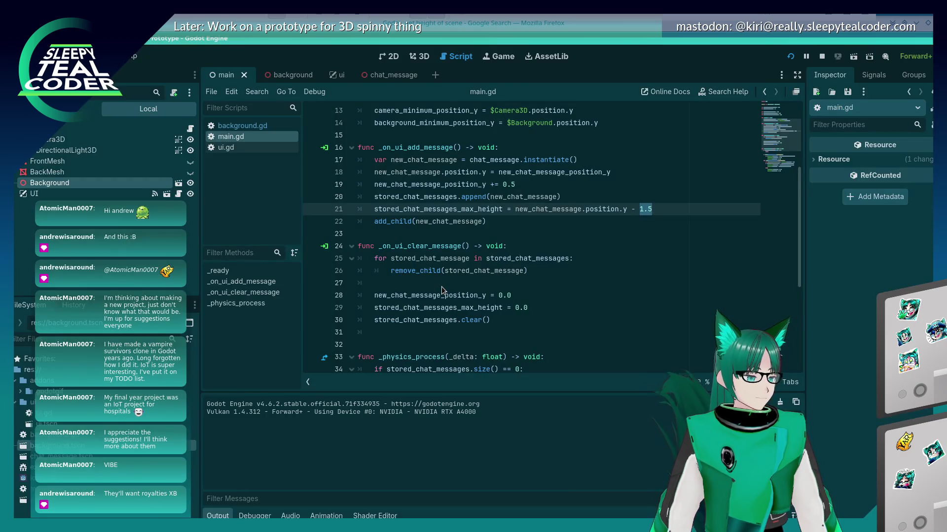
Step: Back in Firefox, open the forum thread 'Is there a way to get the size of a 3D mesh?'
key(alt+Tab)
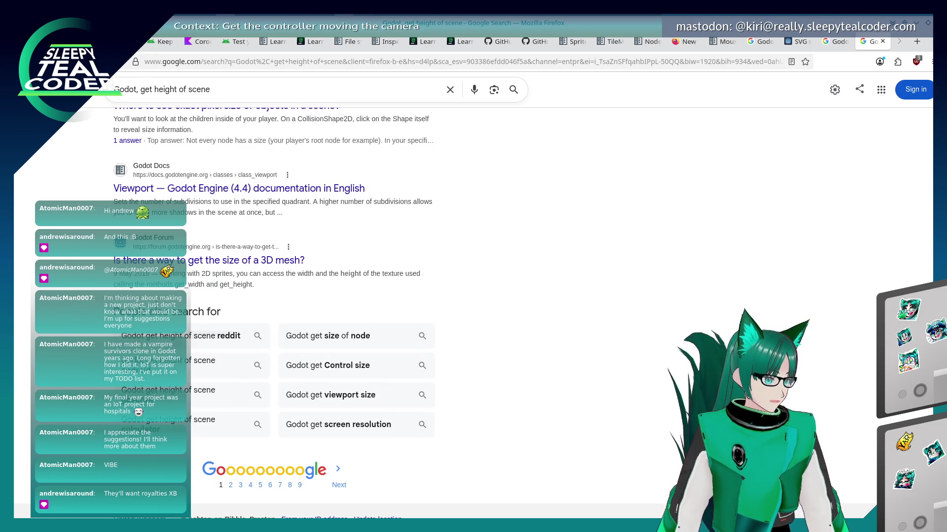
click(249, 261)
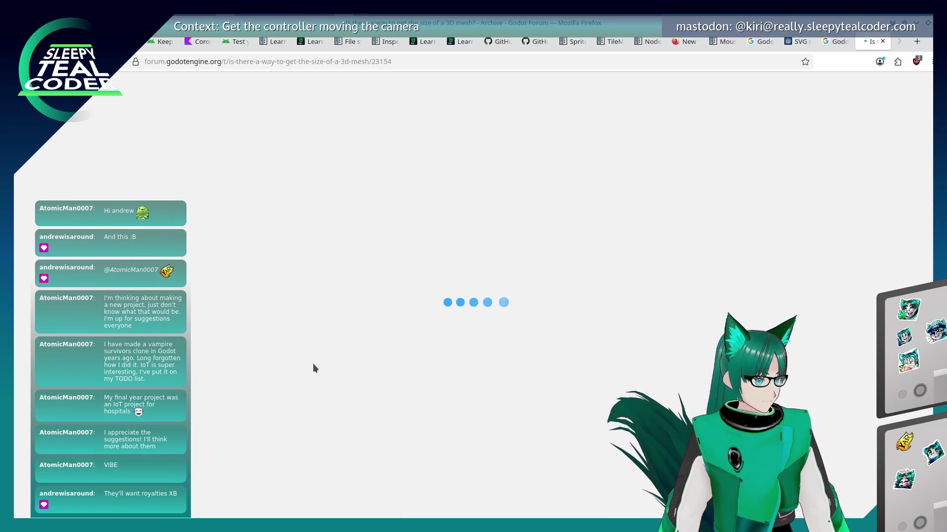
Step: Read the get_aabb() answer on mesh size, then place the cursor at line 20's end in main.gd
scroll(266, 459, down, 5)
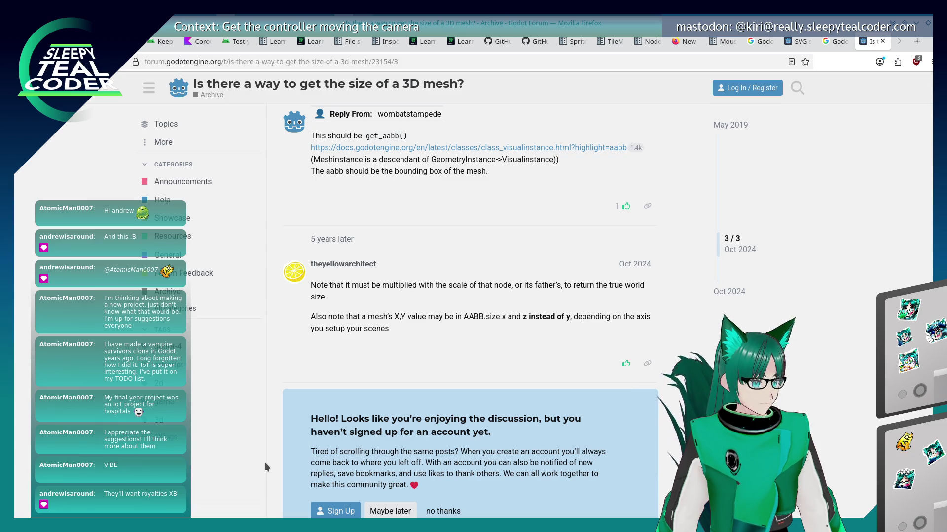
scroll(264, 462, up, 5)
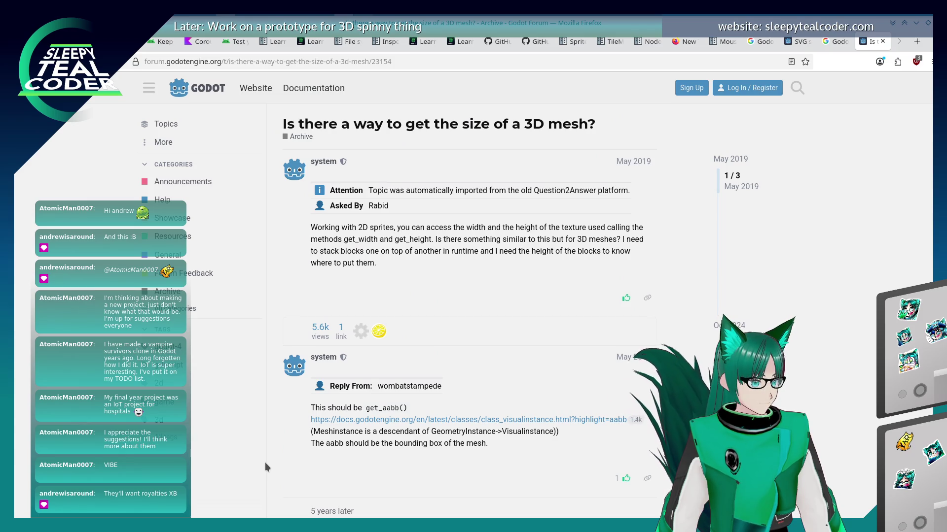
key(alt+Tab)
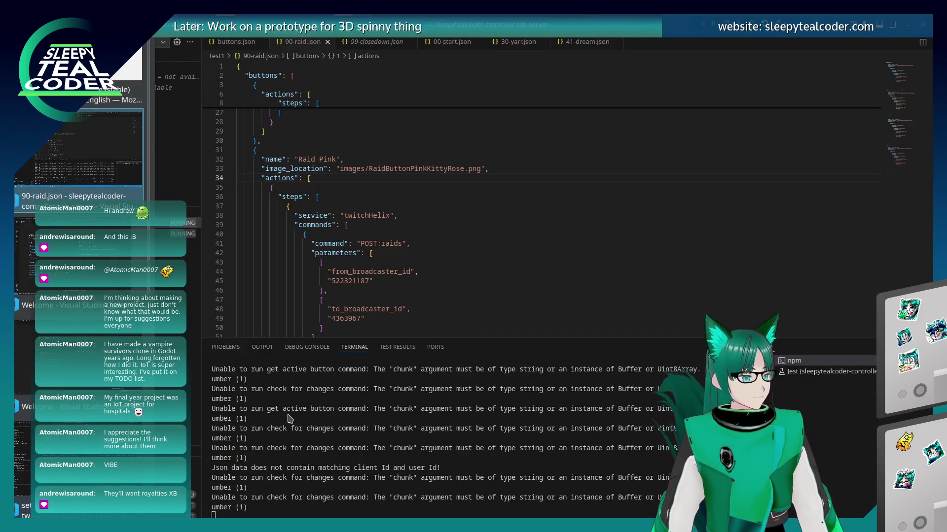
key(alt+Tab)
scroll(288, 414, down, 5)
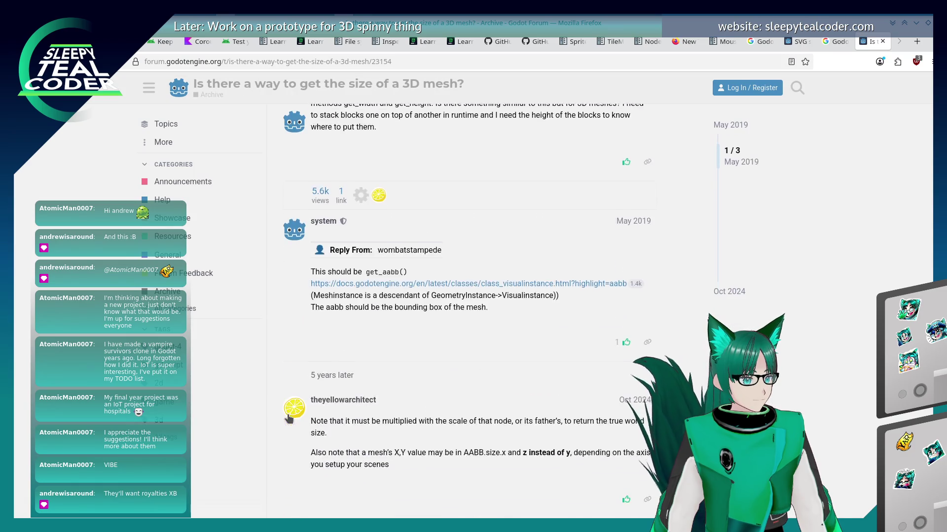
scroll(288, 419, up, 1)
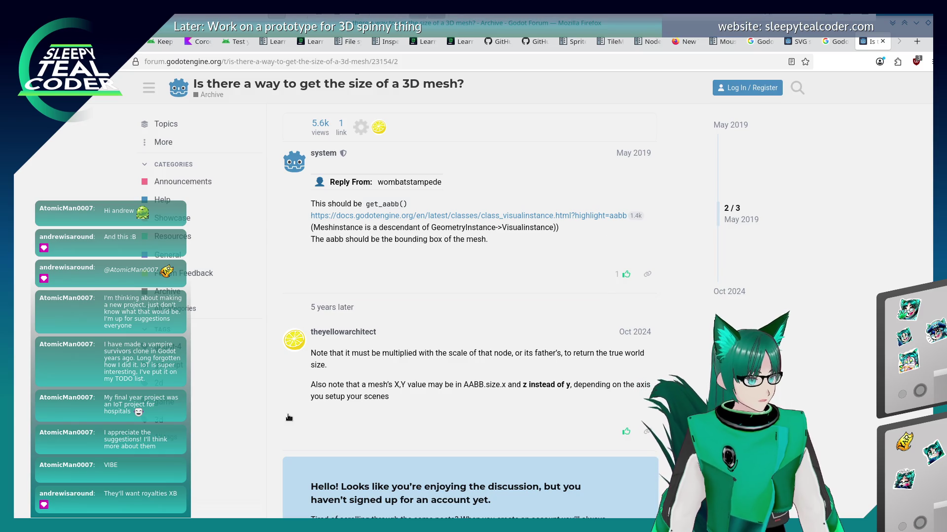
key(alt+Tab)
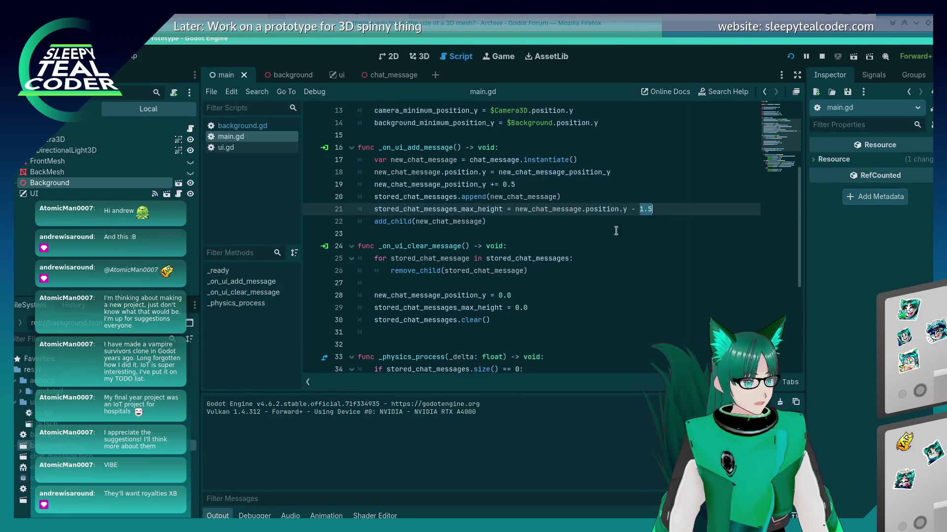
click(671, 201)
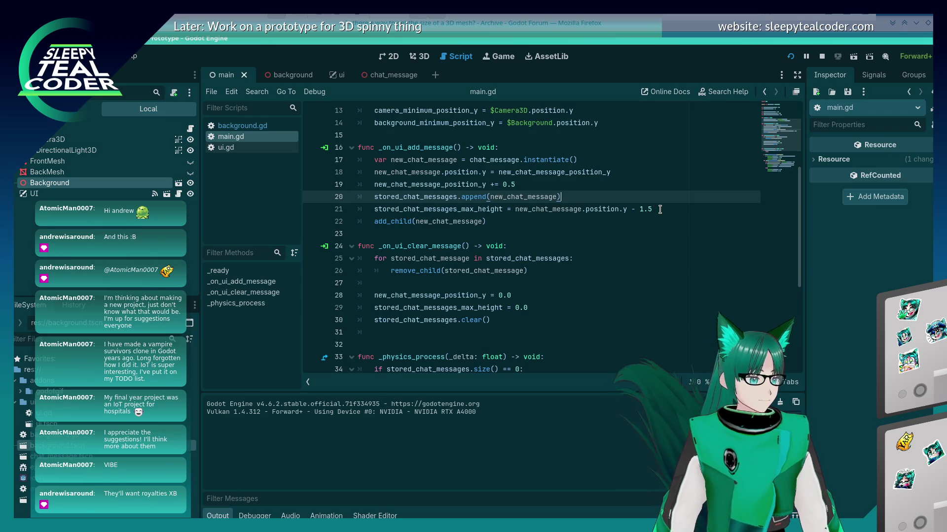
Step: Insert line 21 'new_chat_message.get_aabb()' above the max_height line and stop the running project
click(660, 210)
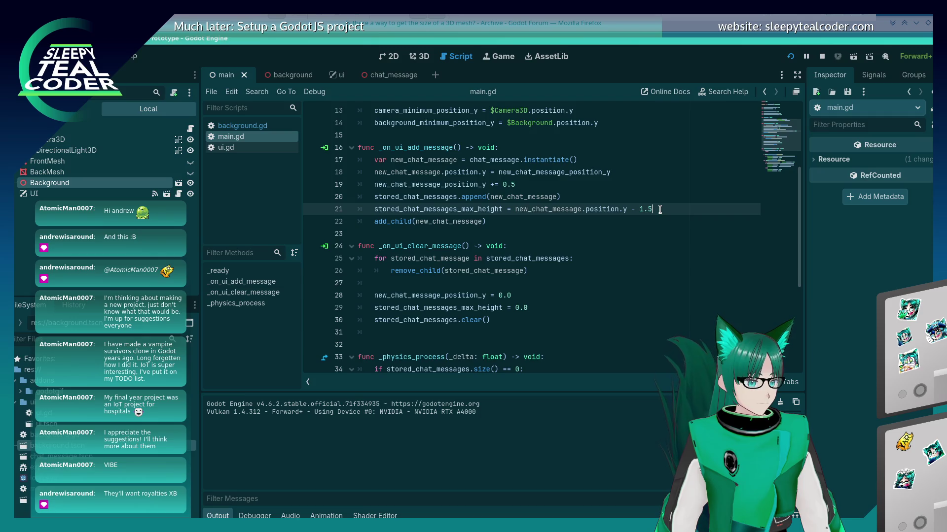
key(ctrl+shift+Return)
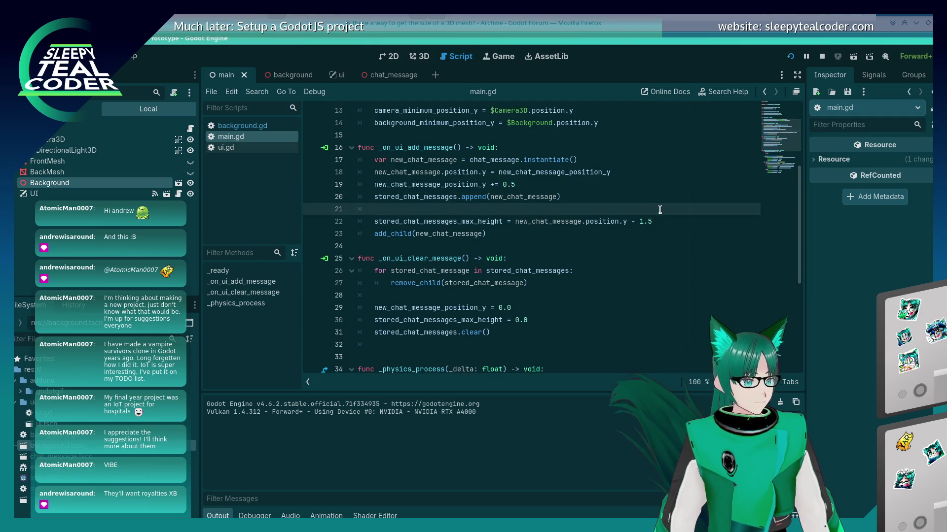
text(new_chat_messa)
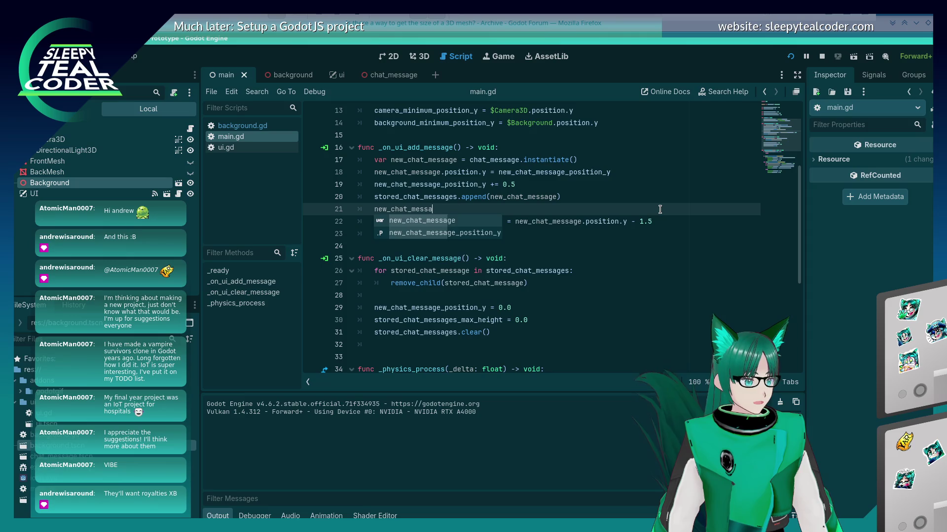
text(ge.)
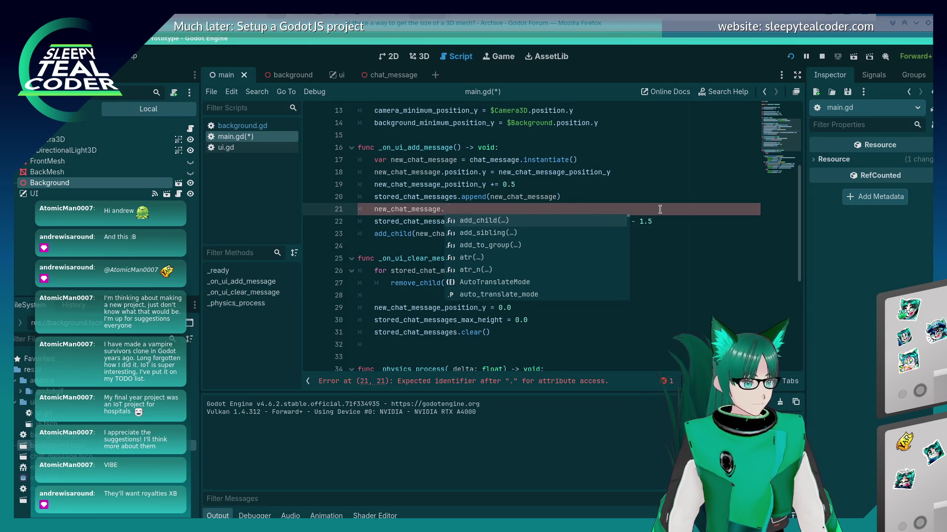
text(get_aabb()
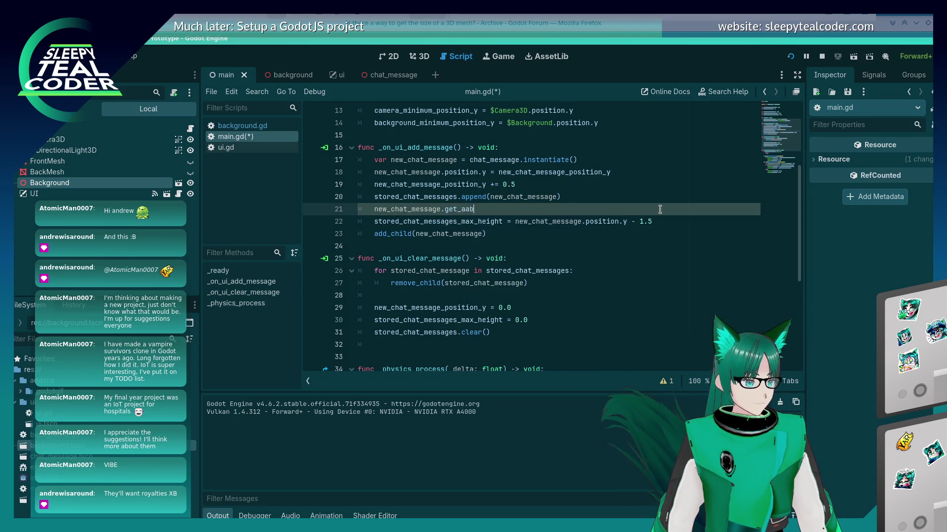
key(Up)
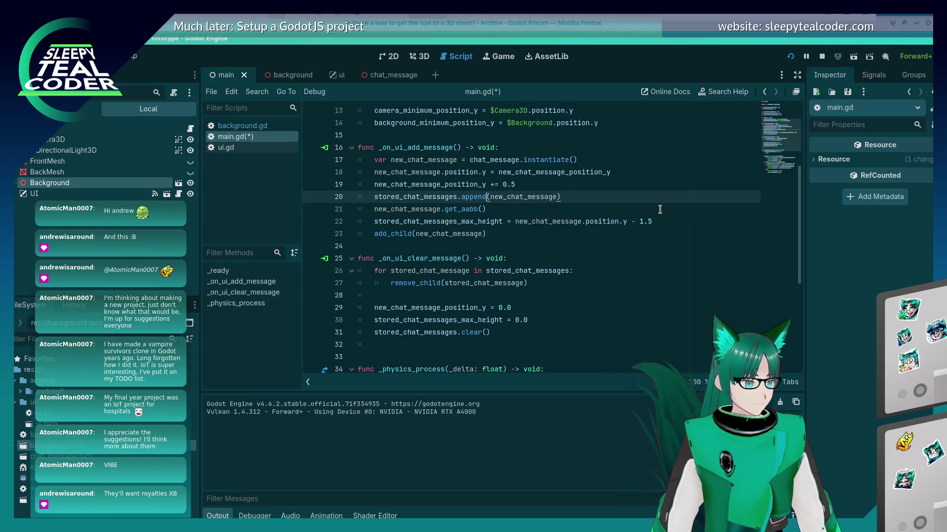
key(Down)
text(2)
key(Up)
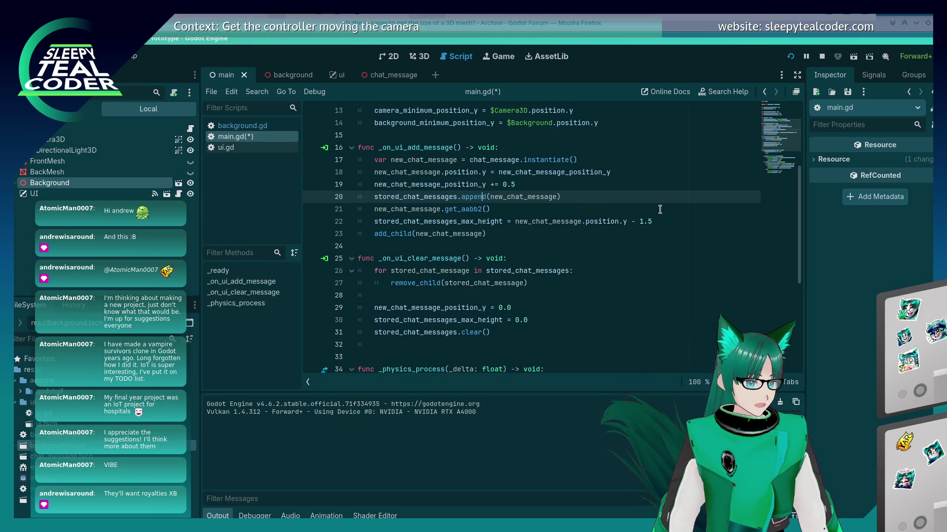
click(822, 58)
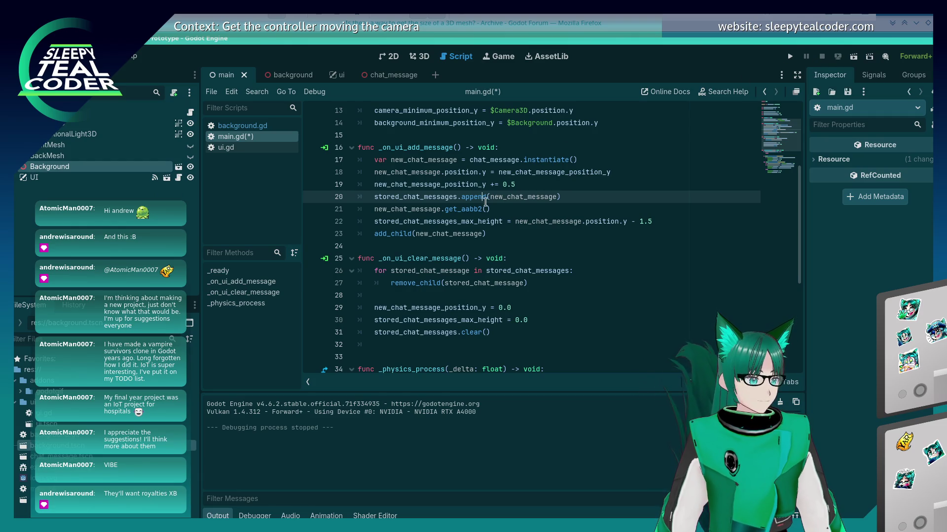
click(477, 207)
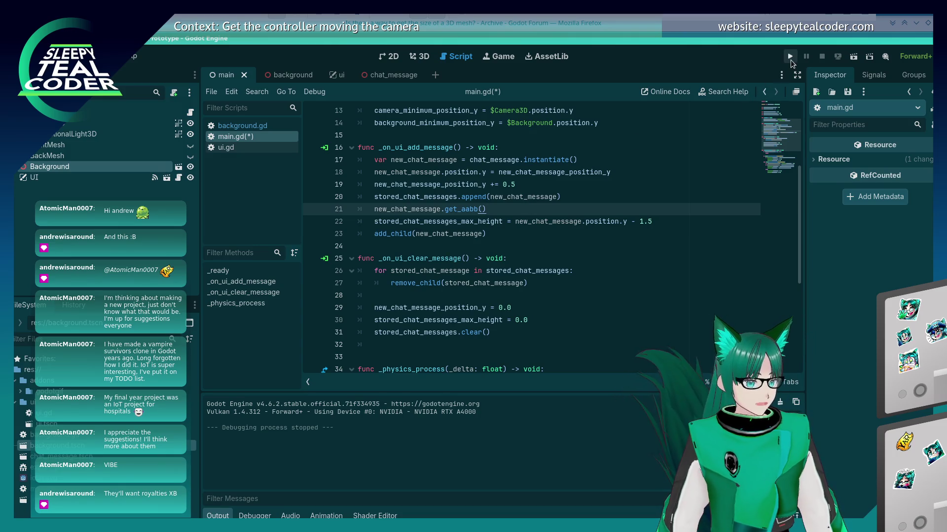
Step: Run the game and add a message to hit the Node3D error, then delete '_aabb()'
click(791, 60)
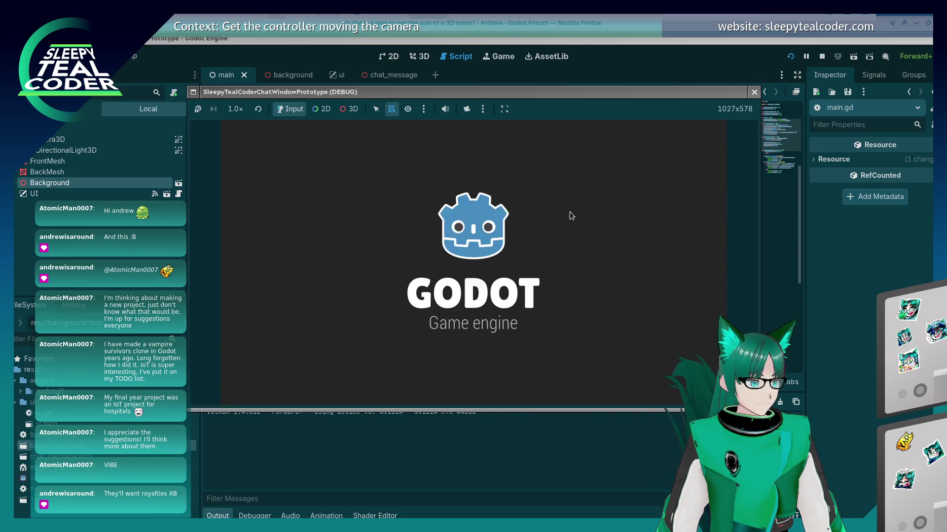
click(578, 150)
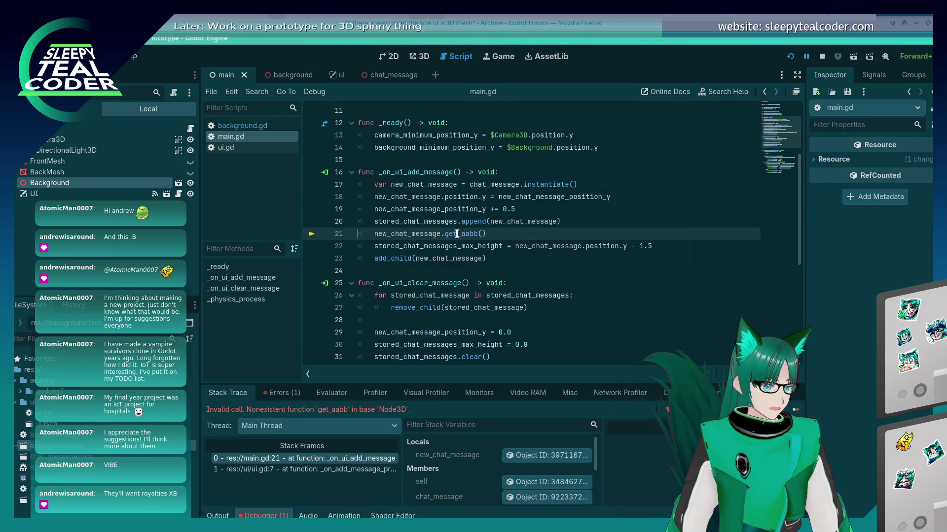
drag(457, 233, 487, 233)
key(BackSpace)
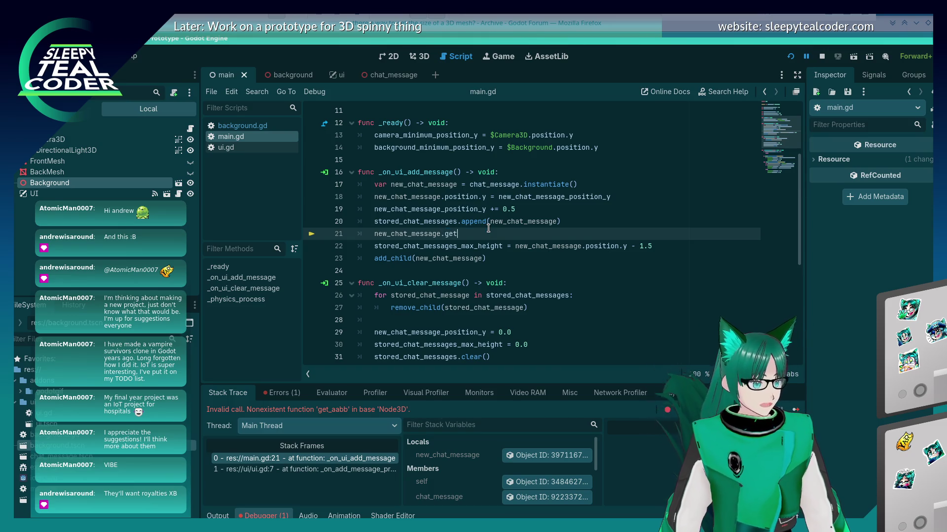
Step: Type get_ on line 21 and scroll through the autocomplete list of get_ methods
text(_)
key(Down)
key(Down)
key(Down)
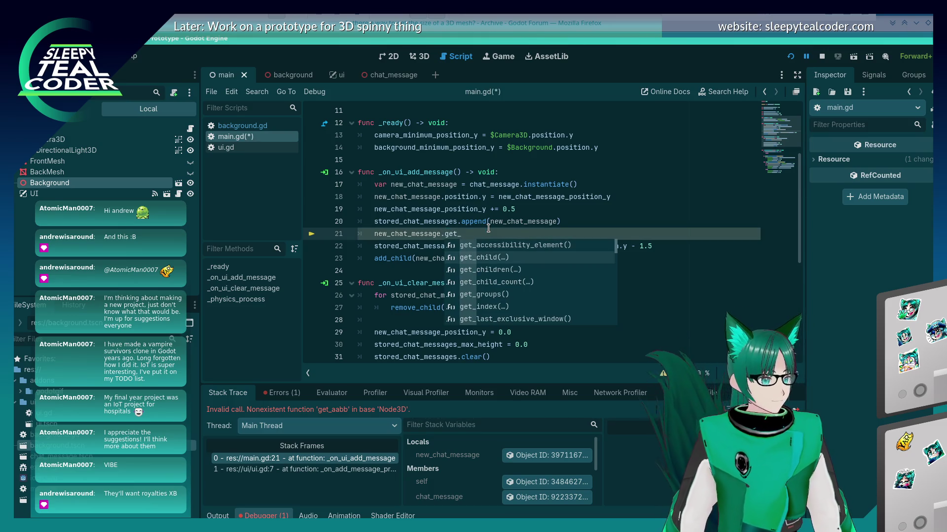
key(Down)
key(Down)
key(Down)
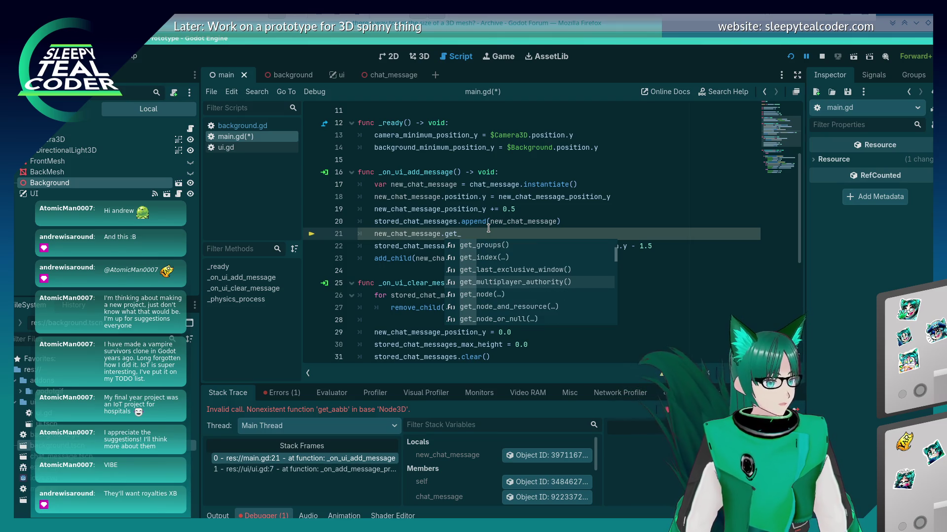
key(Down)
key(Down)
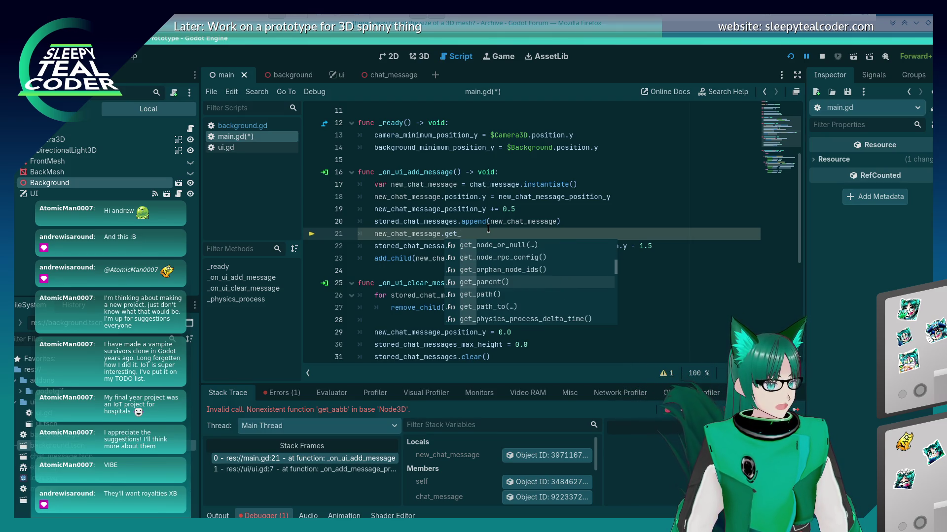
key(Down)
key(Down)
key(Down)
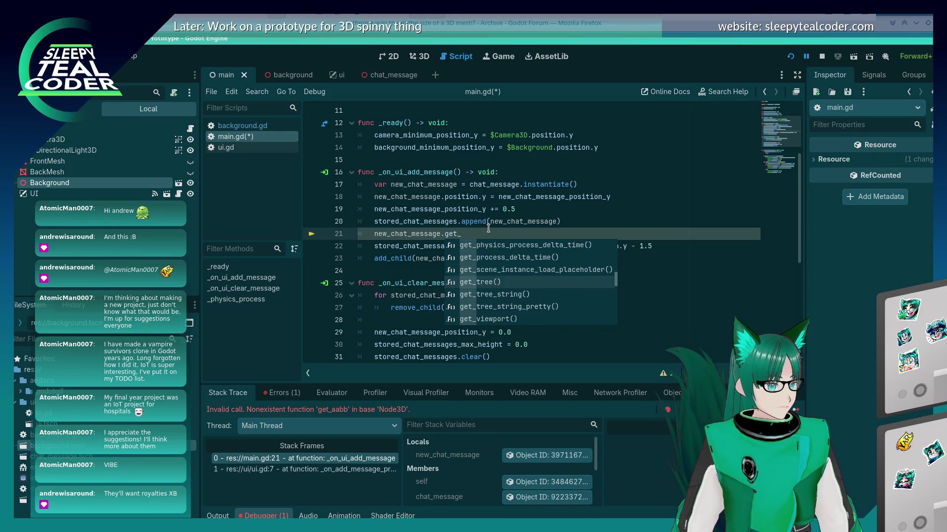
key(Down)
key(Down)
key(Down)
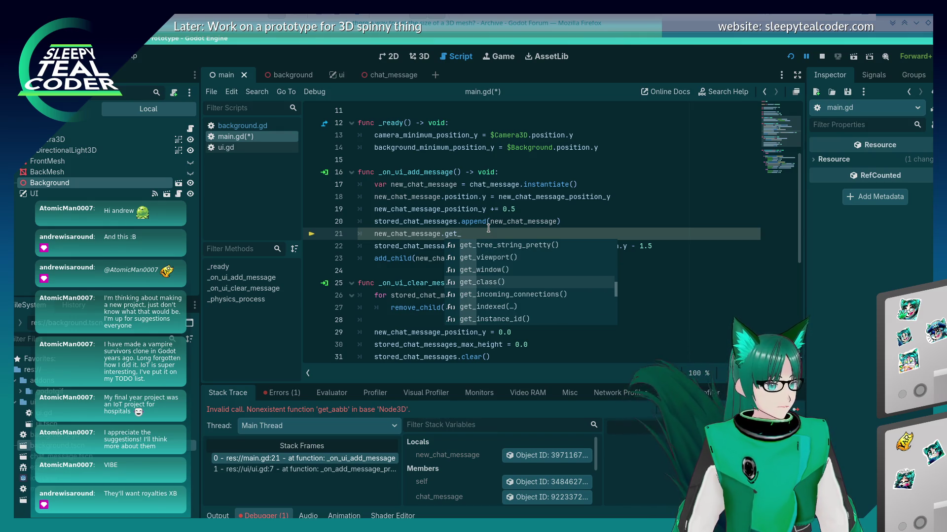
key(Down)
key(Down)
key(Down)
key(Down)
key(Down)
key(Down)
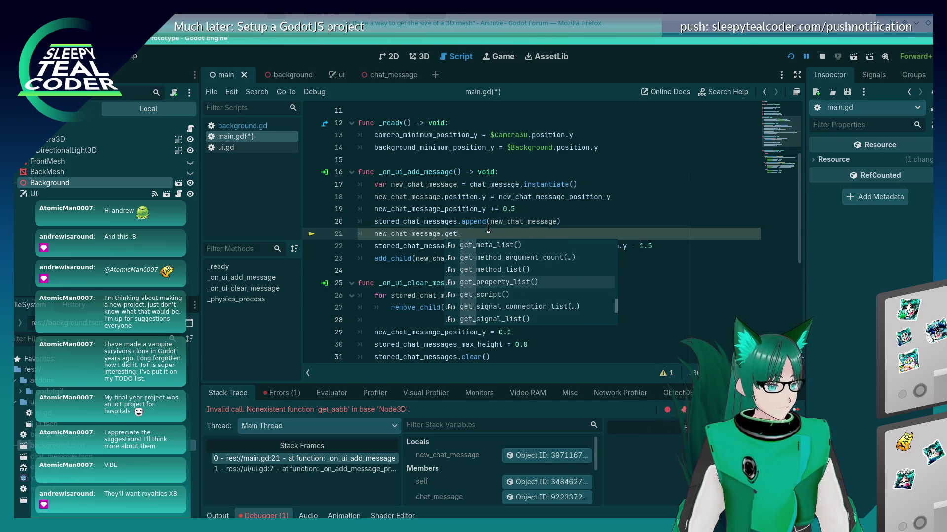
key(Down)
key(Down)
key(Down)
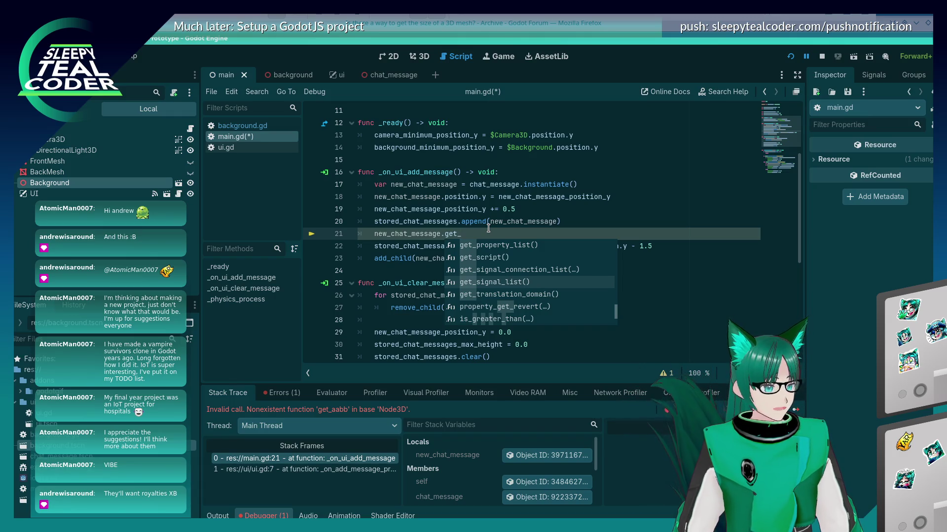
key(Down)
key(Down)
key(Down)
key(Up)
key(Up)
key(Up)
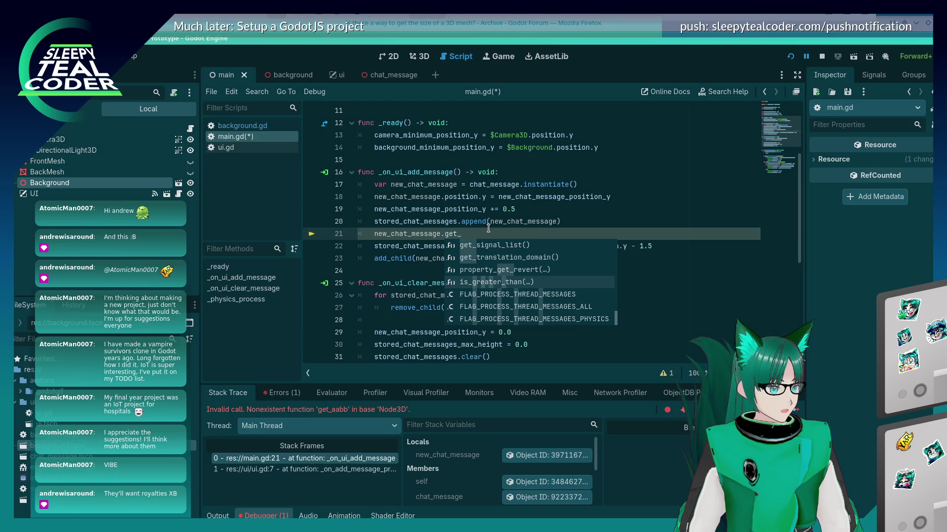
key(Up)
key(Up)
key(Up)
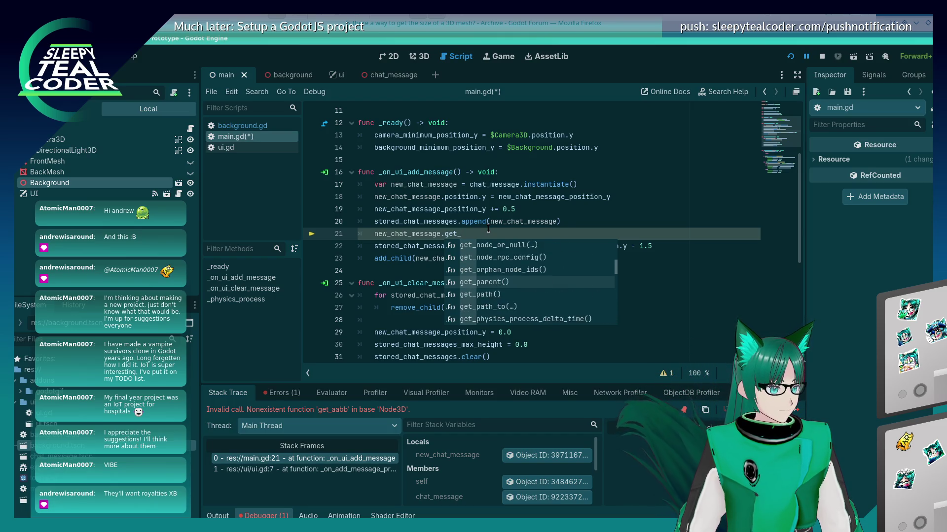
key(Up)
key(Up)
key(Up)
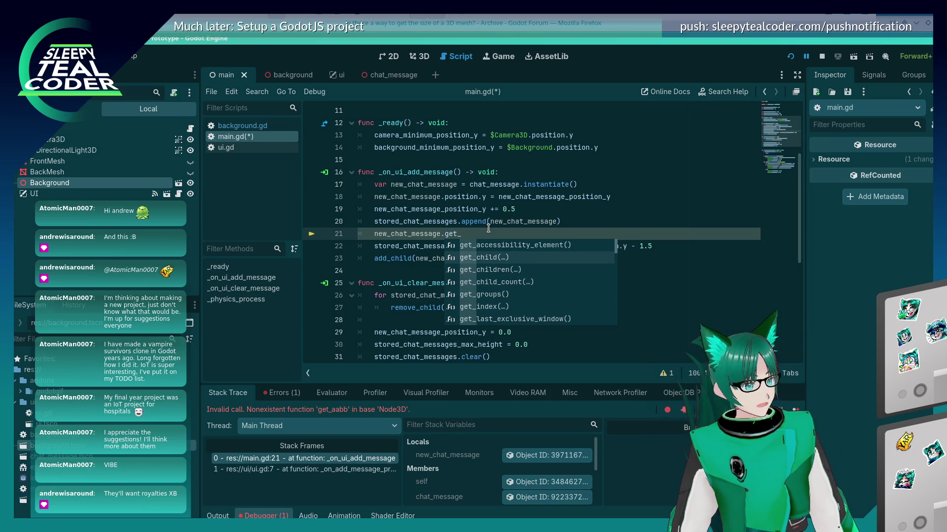
Step: Leave line 21 unfinished and return to the 3D mesh size forum thread in Firefox
text(`)
key(alt+Tab)
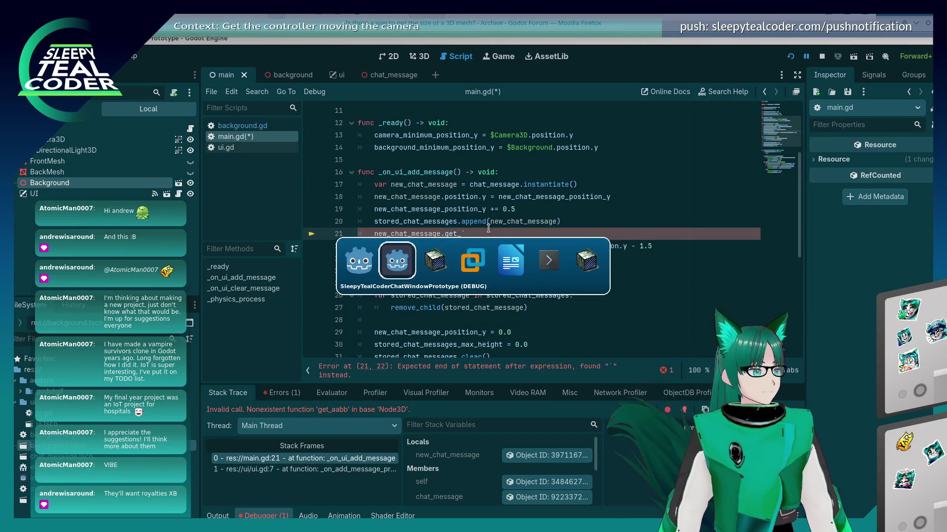
key(alt+Tab)
key(alt+Tab)
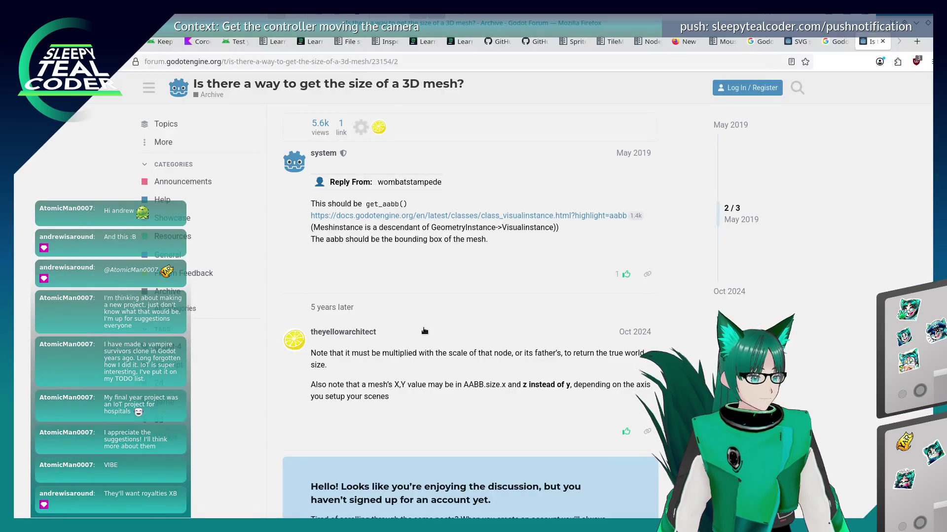
Step: On the second results page, read the 'Getting the rendered screen size?' thread, then go back
key(alt+Left)
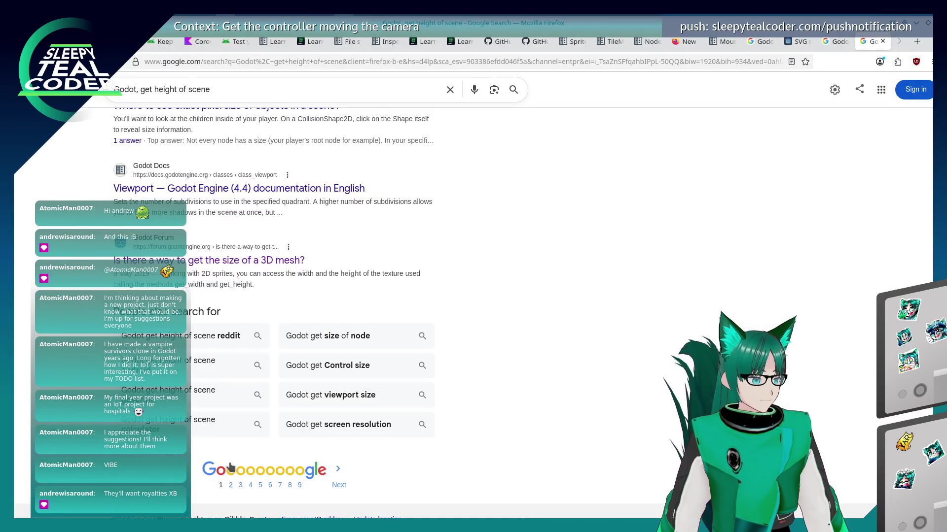
click(227, 475)
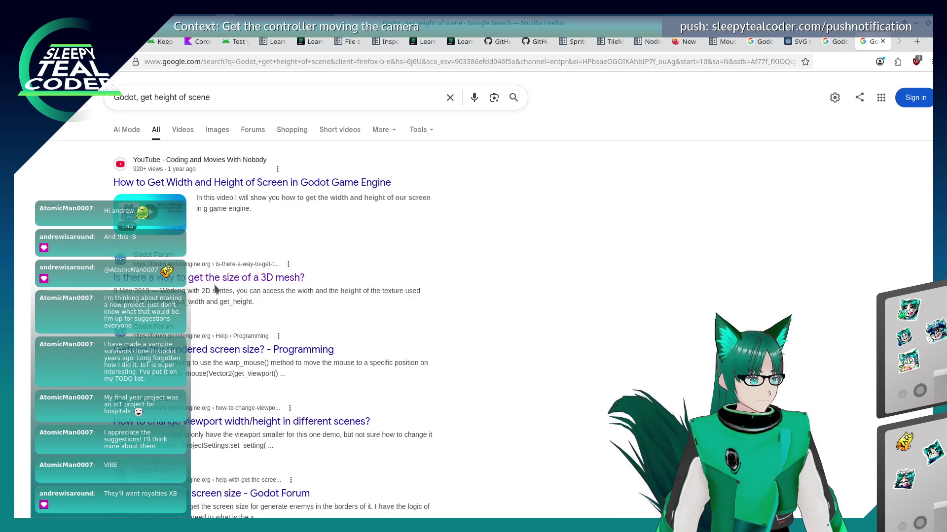
scroll(200, 364, down, 4)
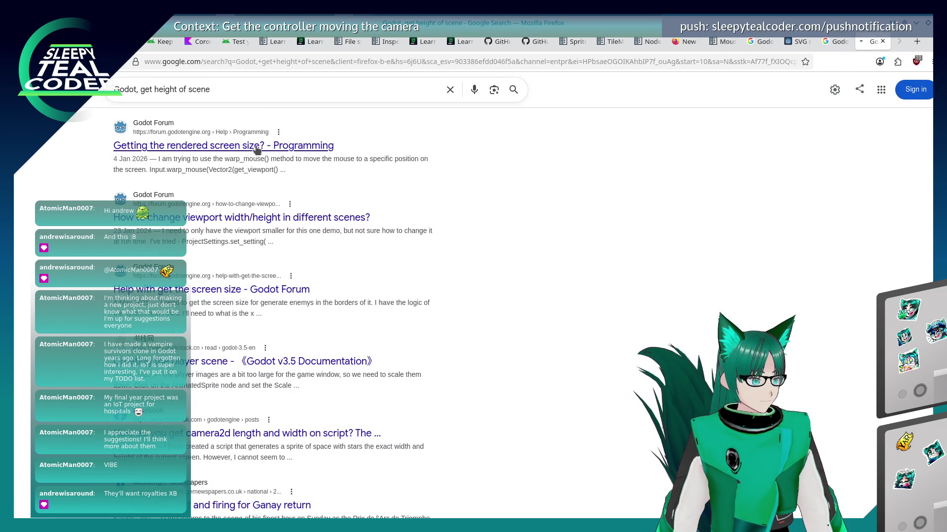
click(254, 148)
scroll(209, 341, down, 3)
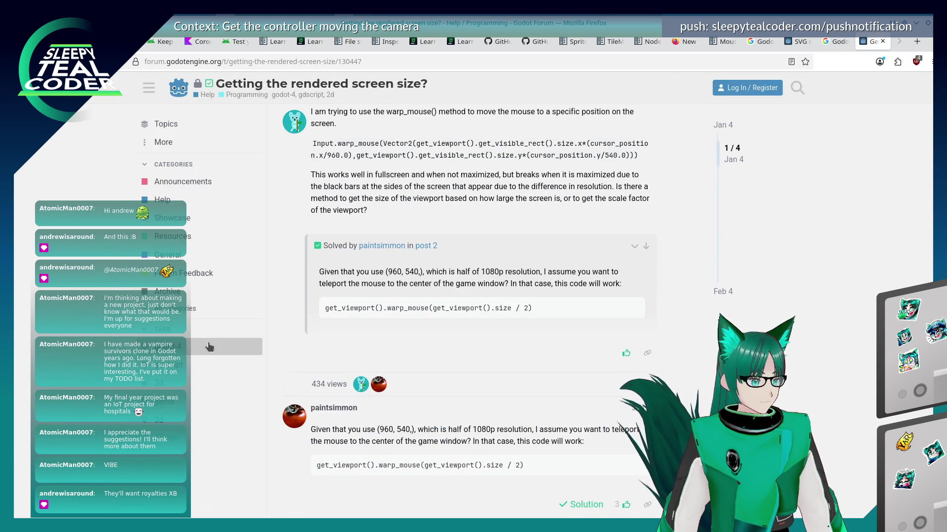
scroll(208, 341, down, 5)
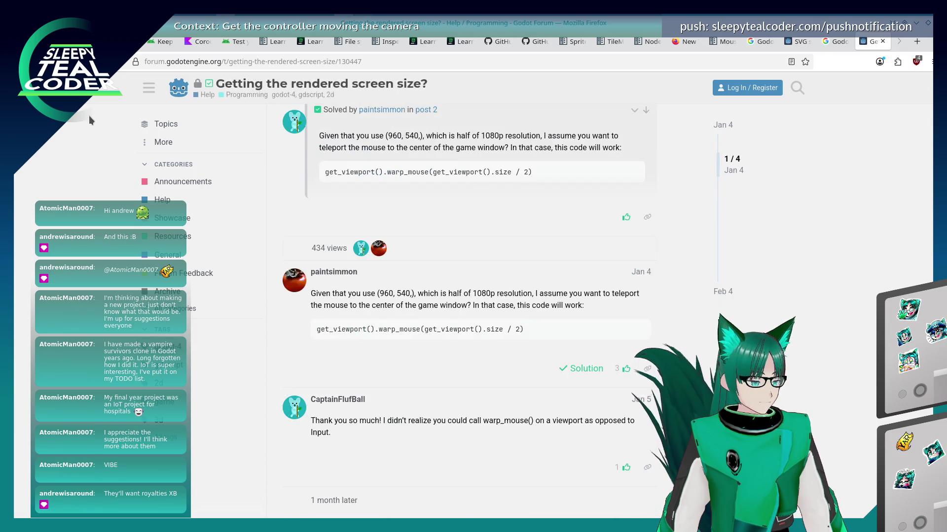
key(alt+Left)
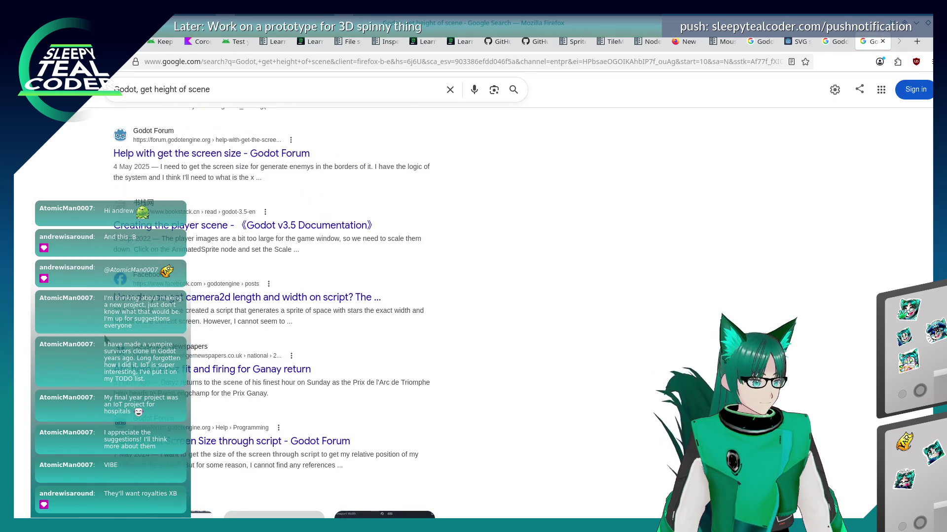
Step: Return to the 'Godot, get height of object' results, then switch to the Godot editor
scroll(90, 336, up, 7)
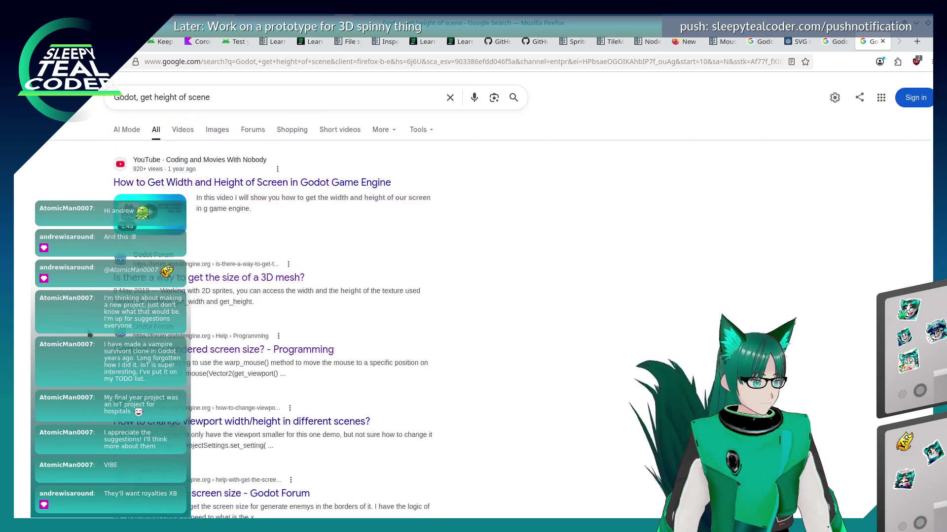
key(alt+Left)
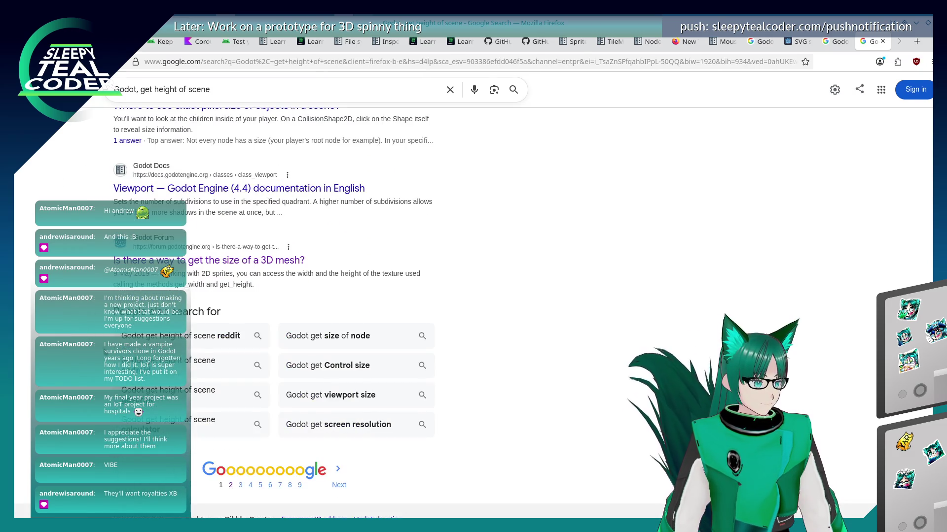
scroll(103, 368, up, 8)
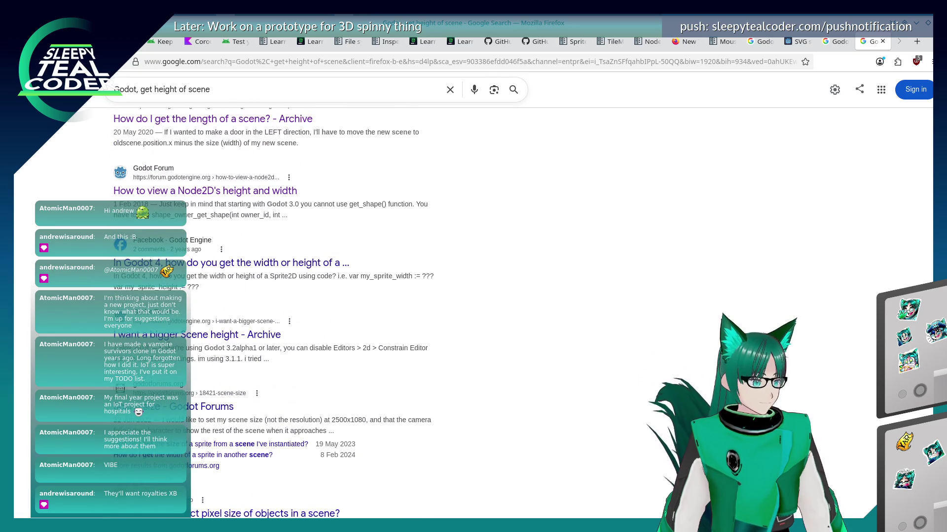
scroll(181, 390, up, 3)
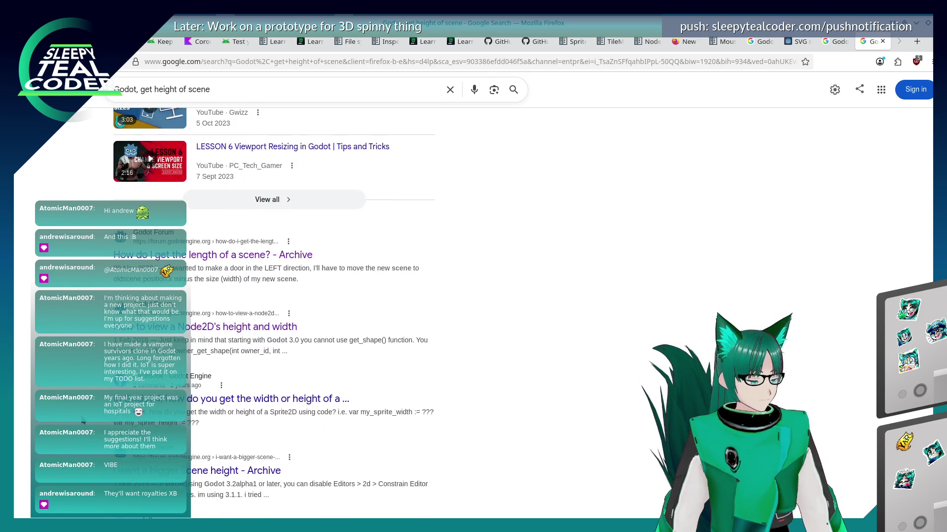
scroll(222, 339, down, 2)
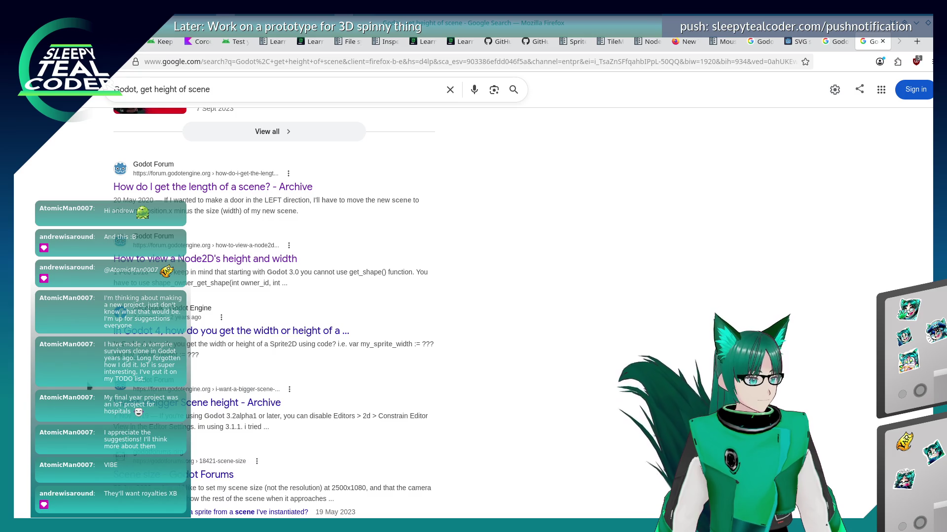
scroll(221, 339, up, 5)
scroll(259, 189, up, 7)
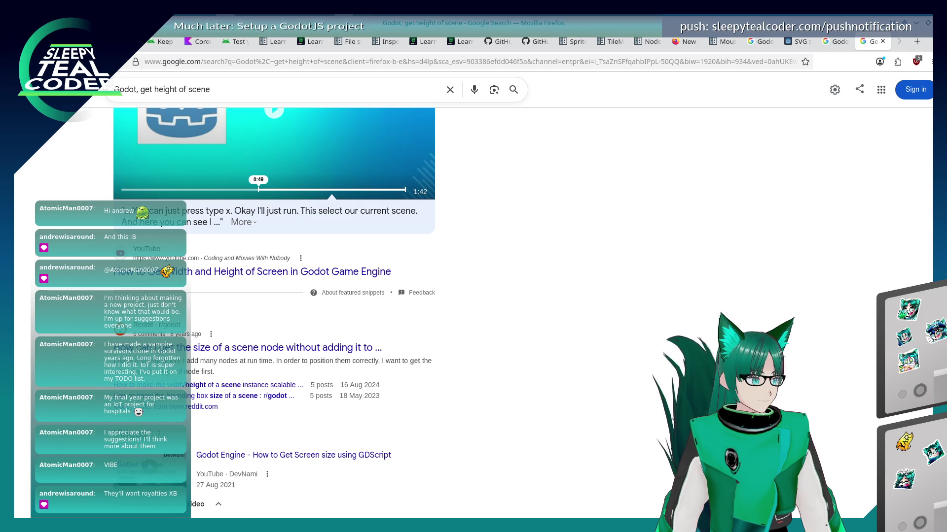
click(14, 62)
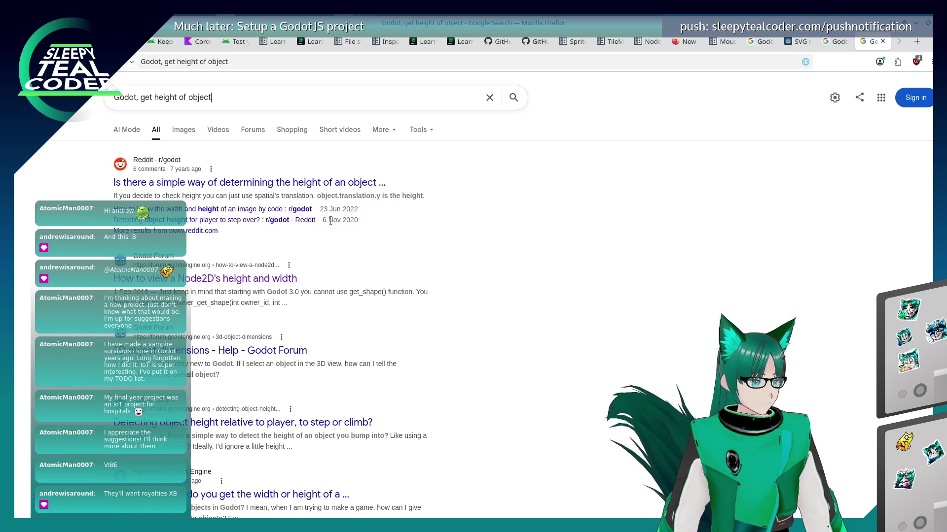
key(alt+Tab)
key(alt+Tab)
key(alt+Tab)
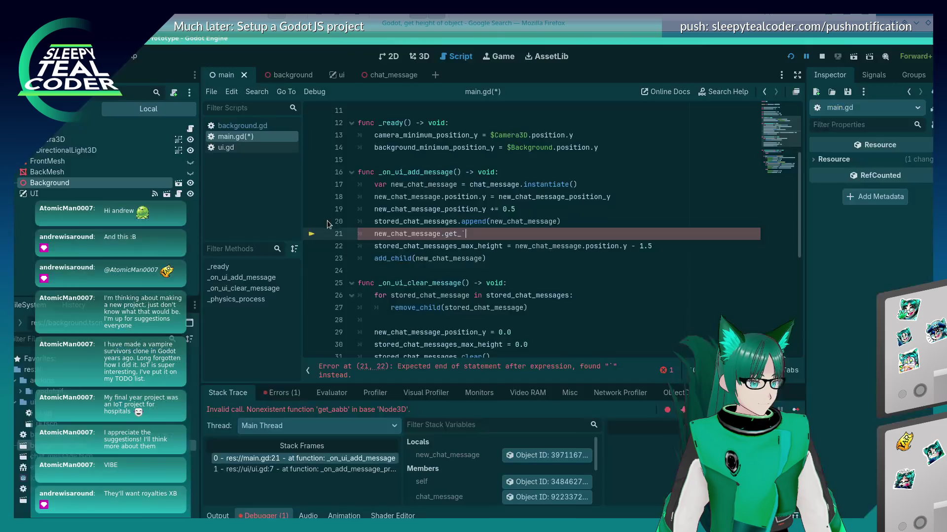
Step: Replace the unfinished get_ call on line 21 with a new_chat_message.translation.y expression
key(BackSpace)
key(BackSpace)
key(BackSpace)
text(translation.y)
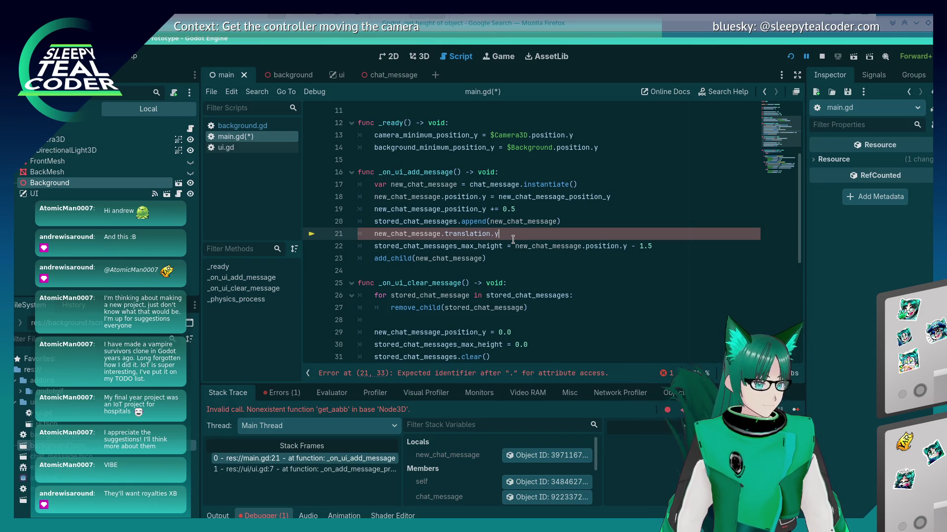
key(Up)
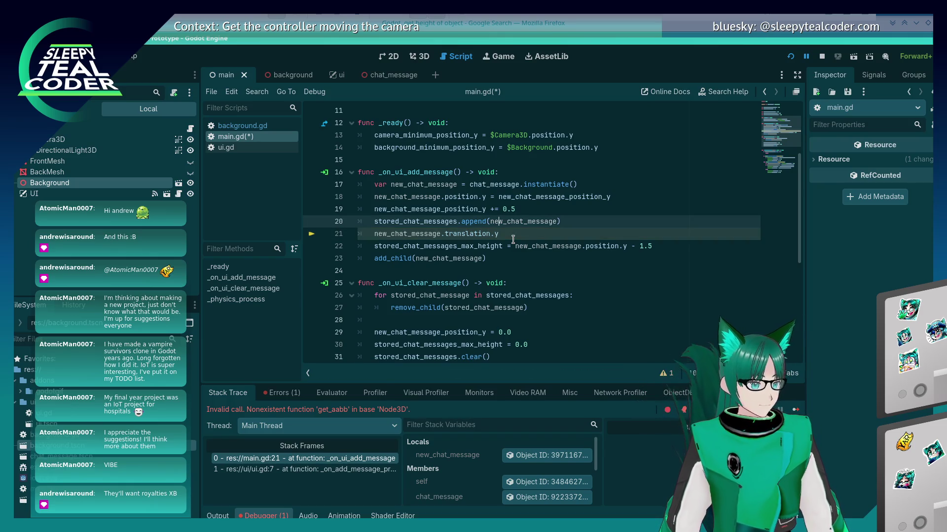
key(Down)
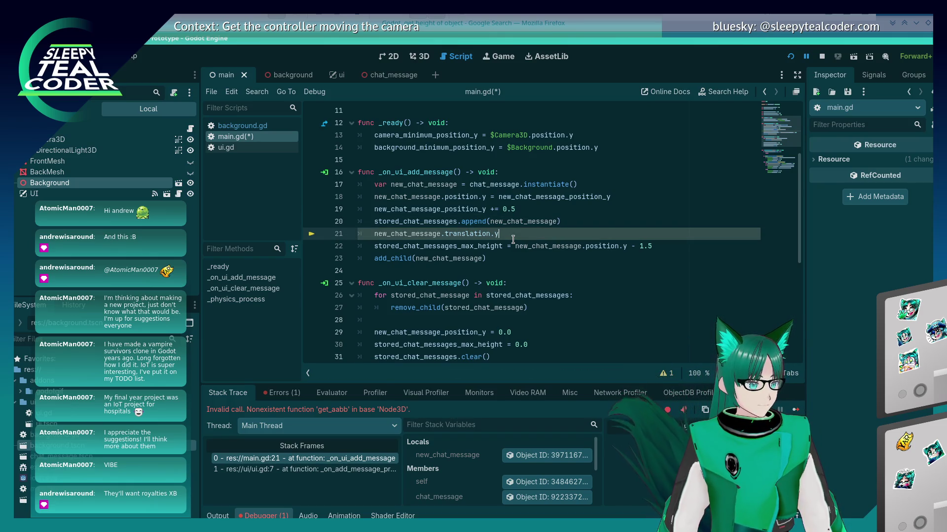
key(BackSpace)
text(1)
key(Up)
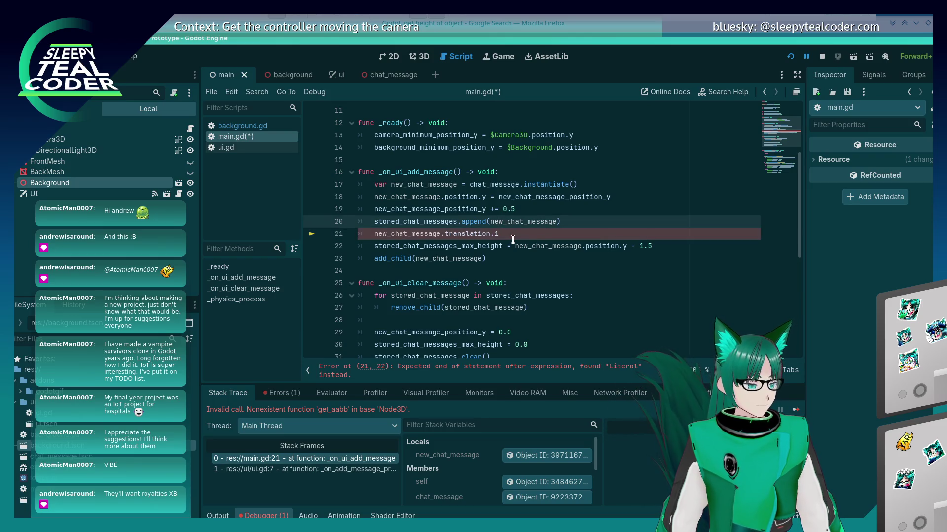
key(Down)
key(BackSpace)
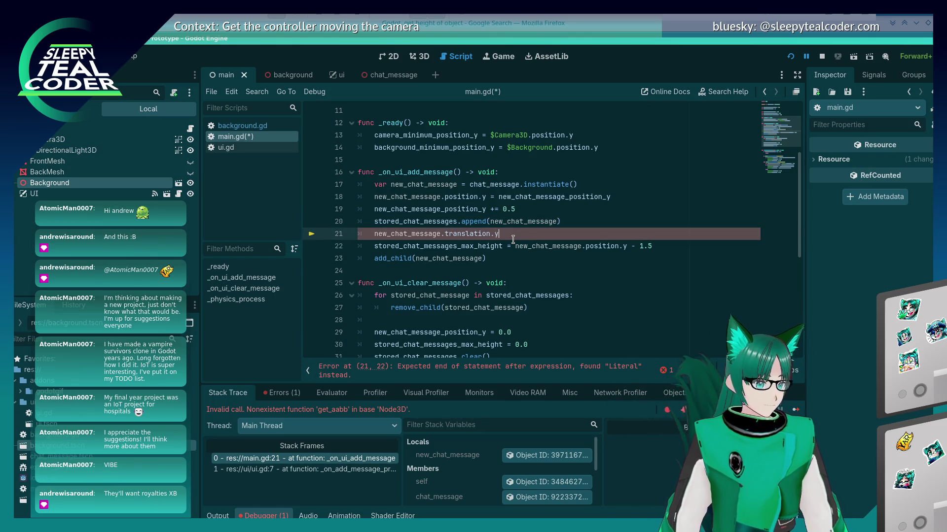
key(shift+Home)
key(ctrl+c)
key(BackSpace)
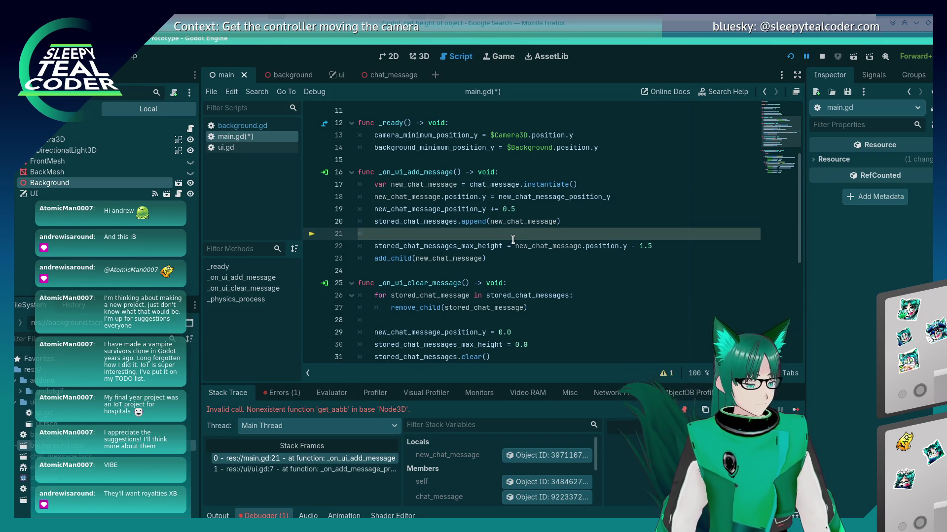
Step: Wrap it as print(str(new_chat_message.translation.y)), save, run, and add a chat message
text(print()
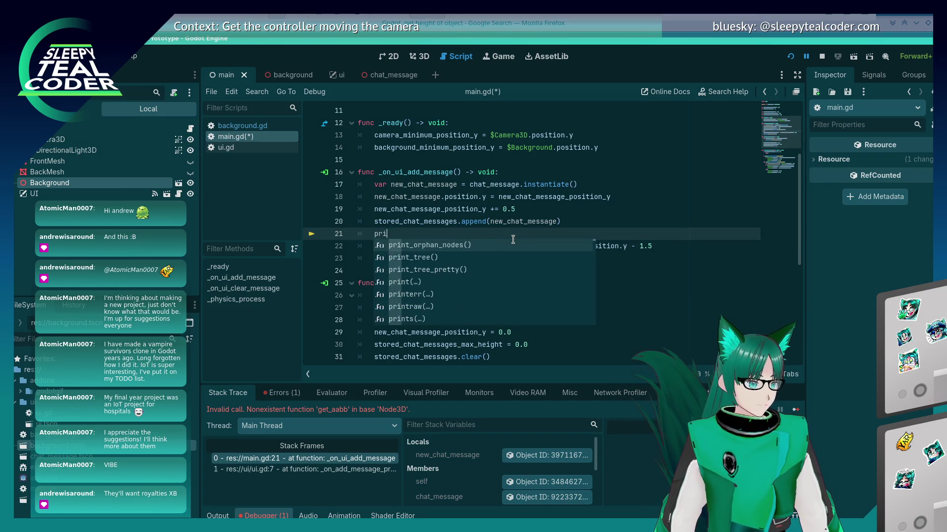
key(ctrl+v)
key(ctrl+s)
click(398, 233)
text(str()
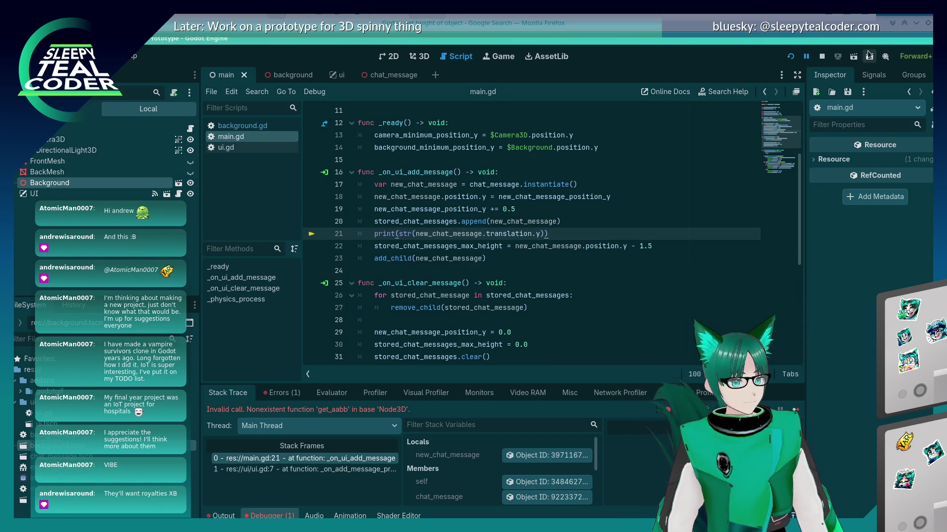
click(790, 56)
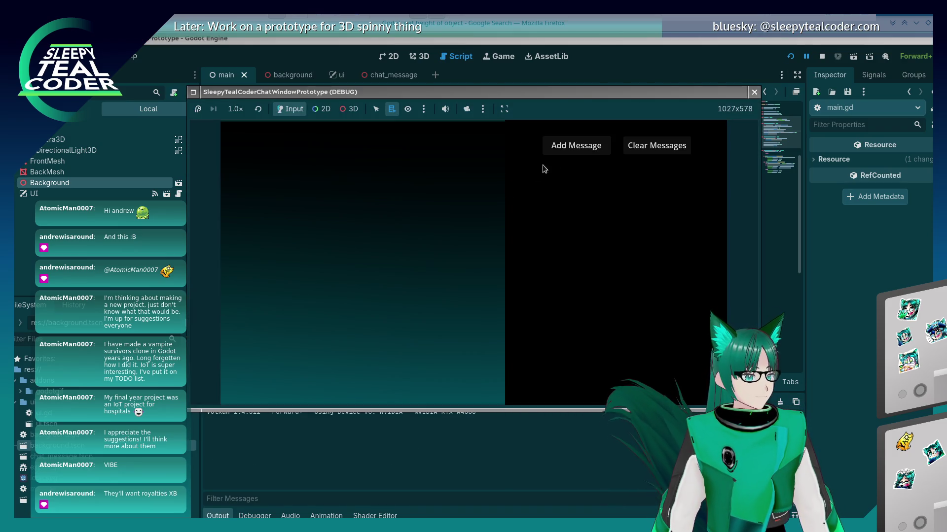
click(548, 149)
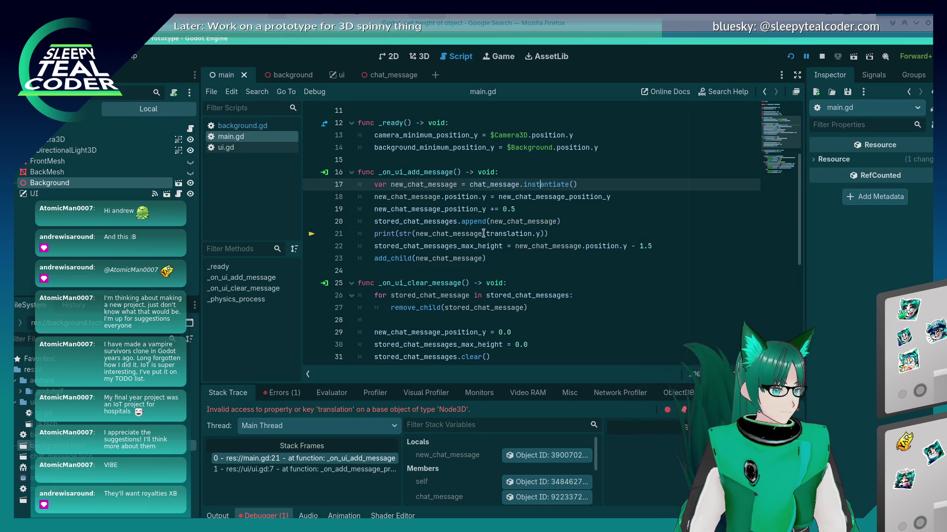
Step: Try a get_trans method in place of translation, then delete it to leave print(str(new_chat_message
drag(487, 234, 535, 232)
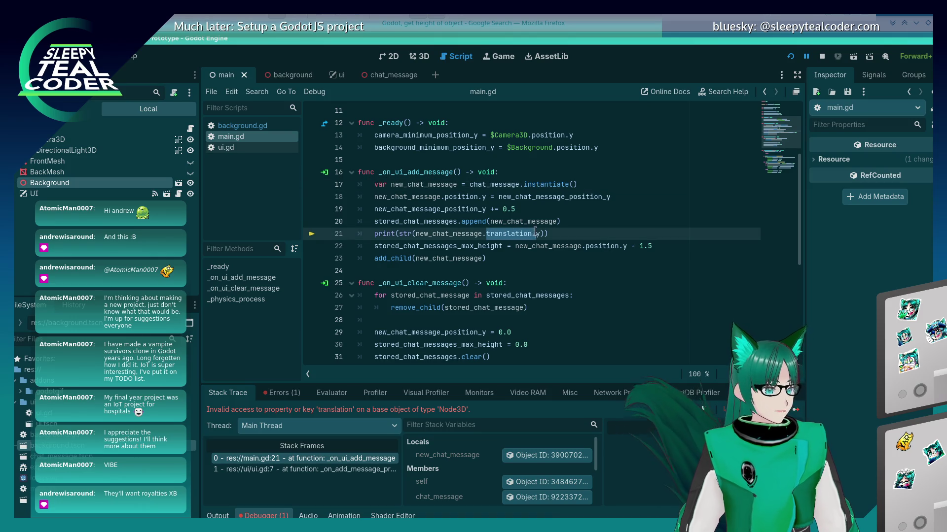
text(get_)
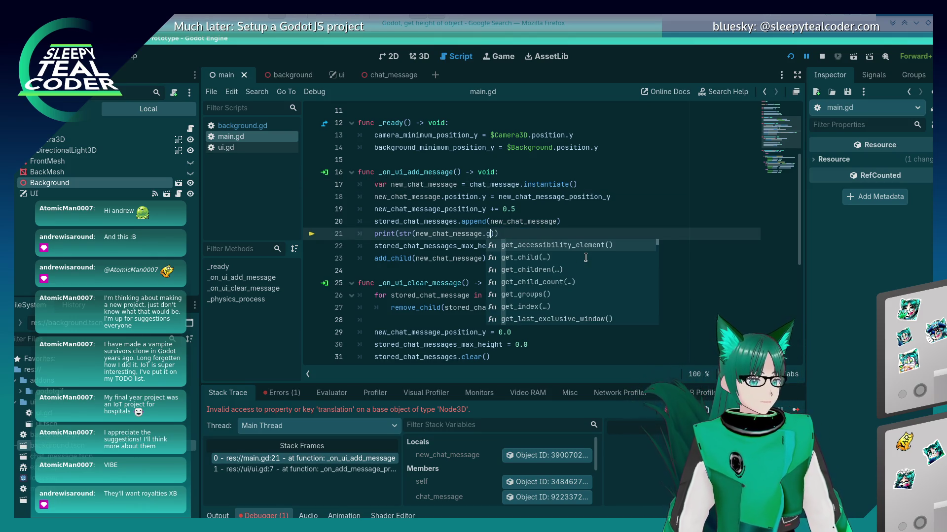
text(trans)
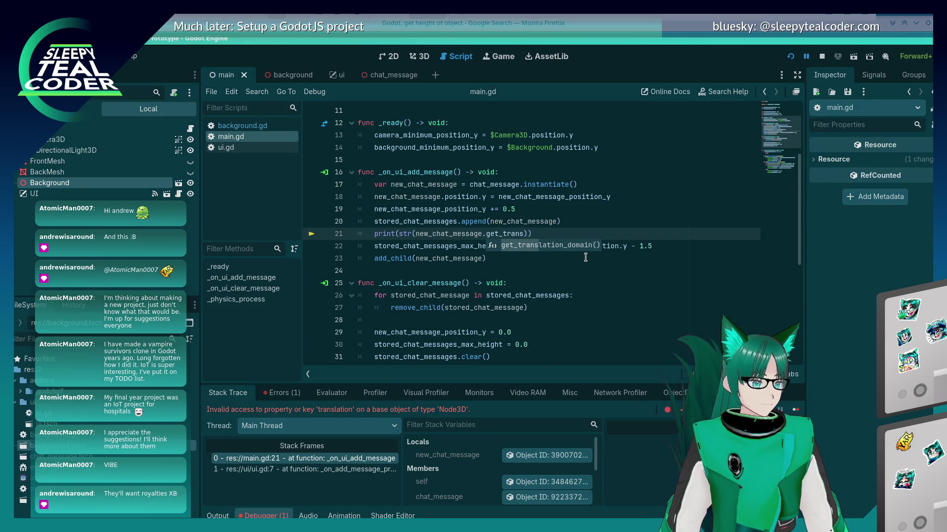
key(Return)
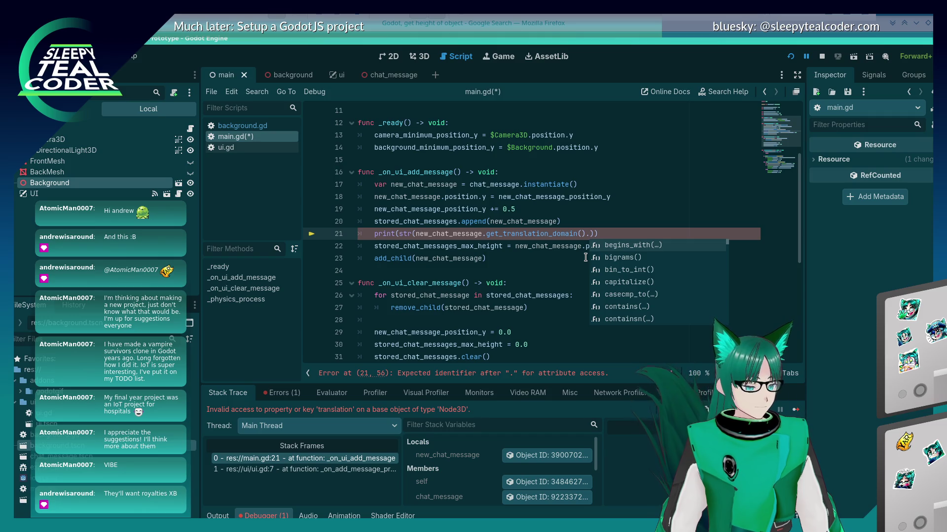
key(Down)
key(Down)
key(Down)
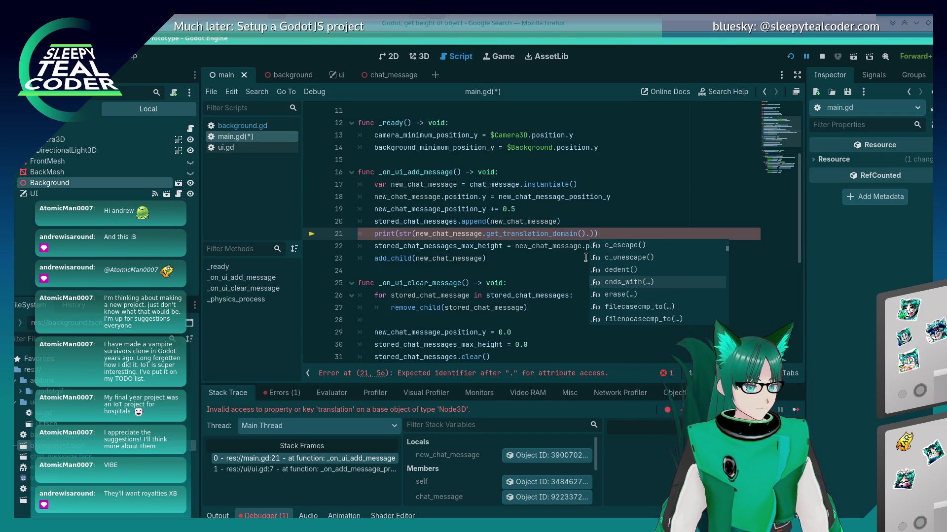
key(Down)
key(Down)
key(Down)
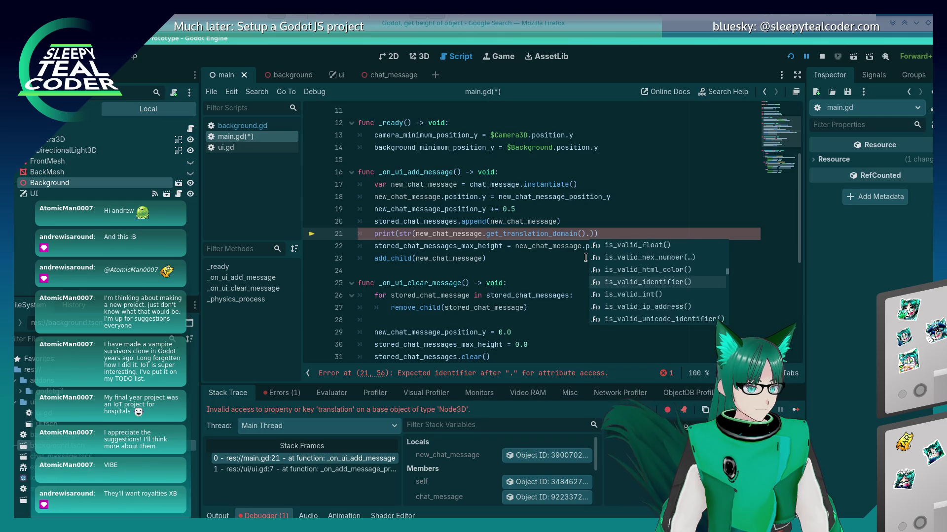
key(BackSpace)
key(BackSpace)
key(BackSpace)
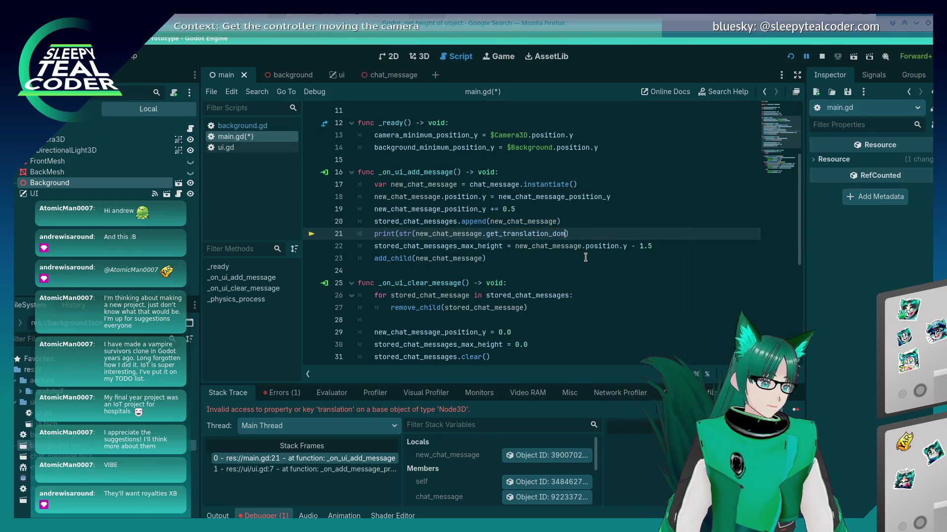
key(alt+Tab)
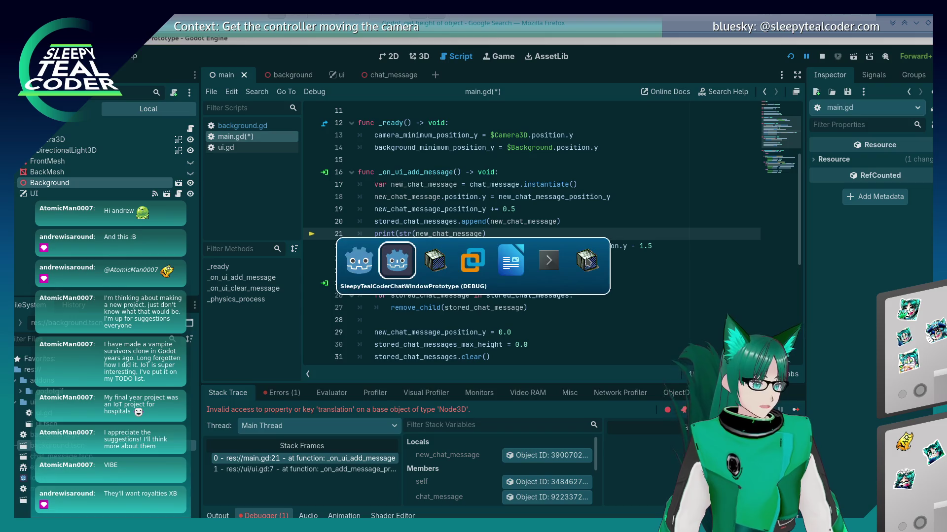
Step: Open the '3D object dimensions' forum thread and read danmelt's reply about mesh Size settings
click(587, 260)
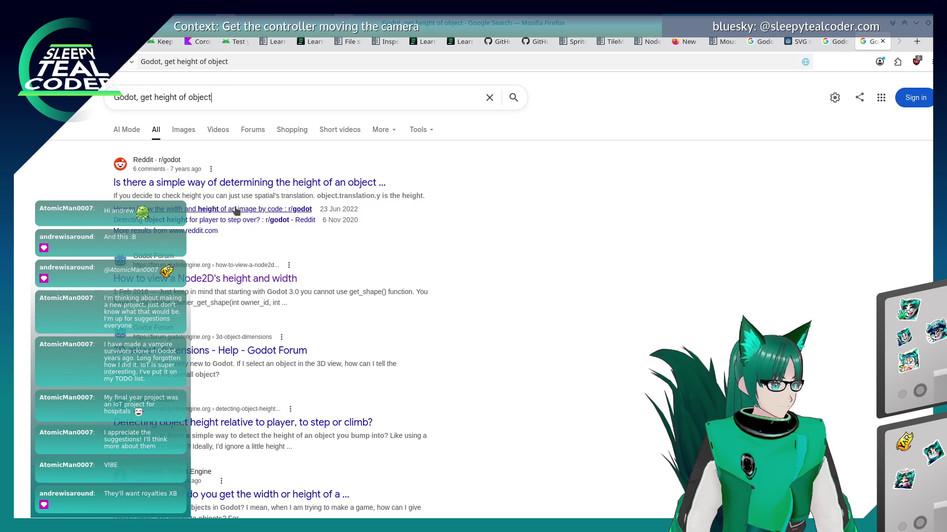
scroll(359, 315, down, 3)
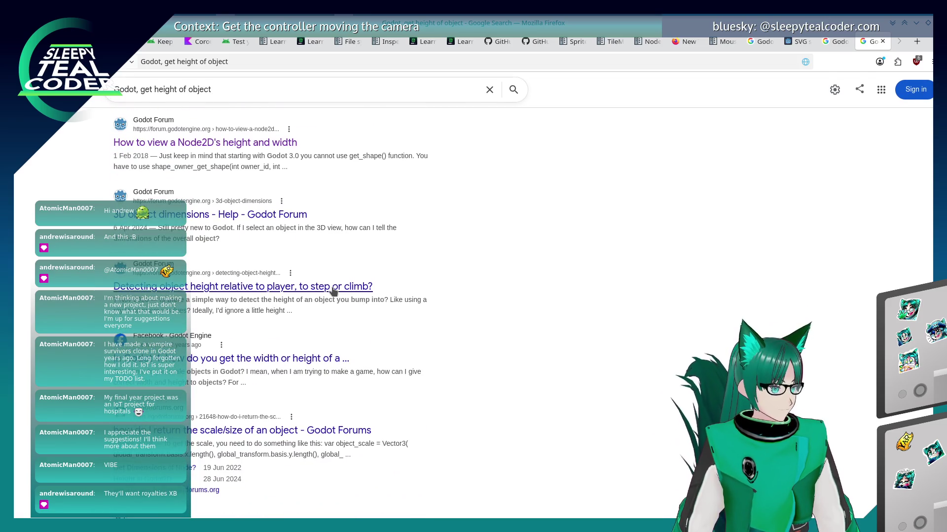
click(263, 220)
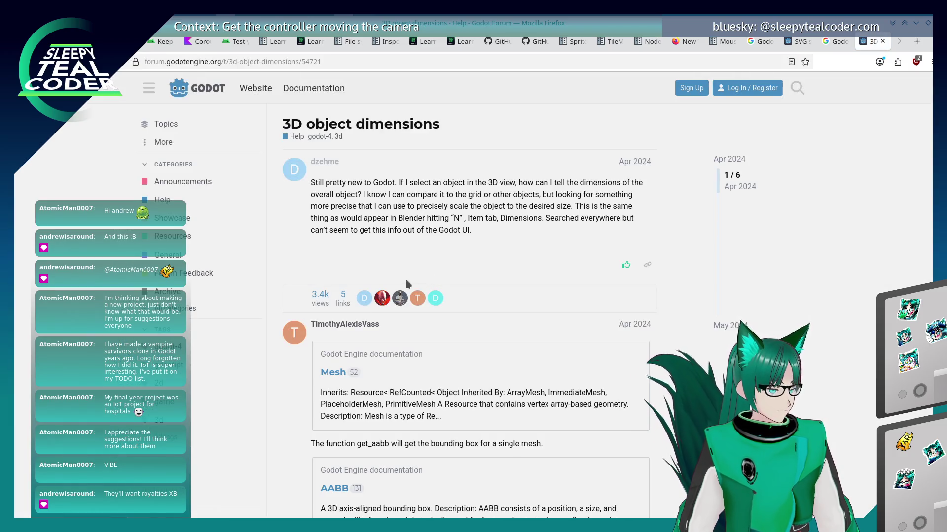
scroll(259, 348, down, 5)
scroll(259, 355, down, 1)
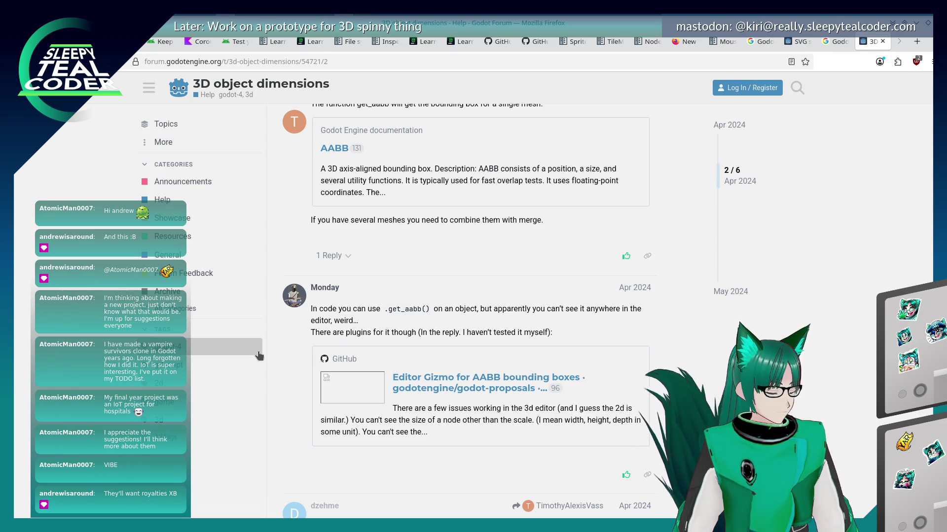
scroll(278, 316, down, 8)
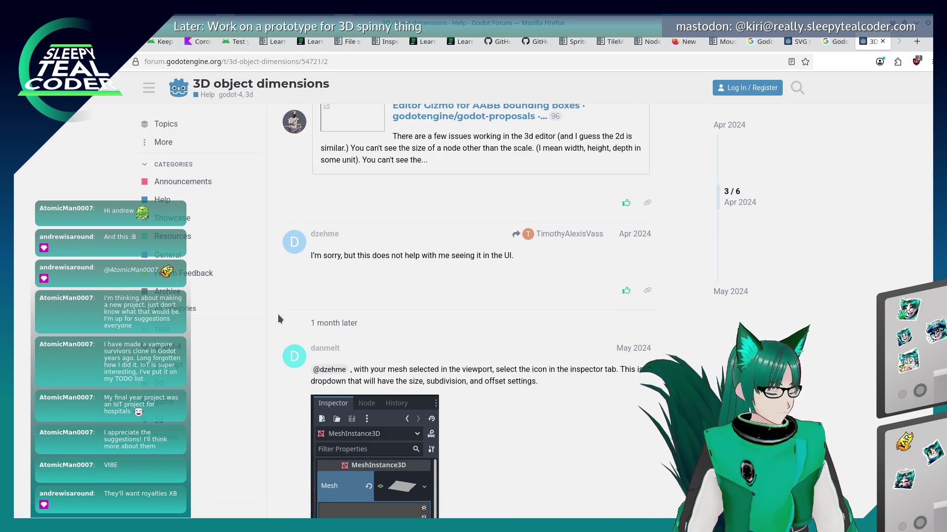
scroll(278, 319, down, 3)
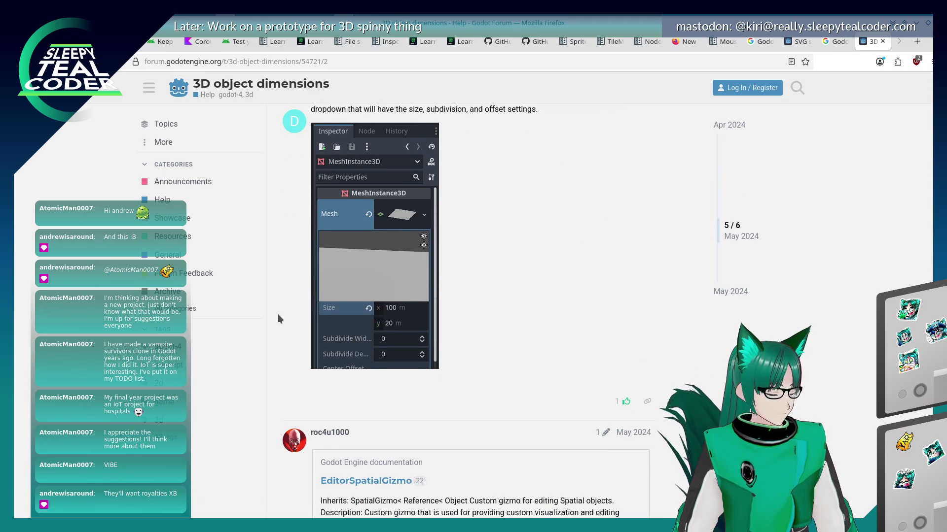
scroll(277, 319, up, 2)
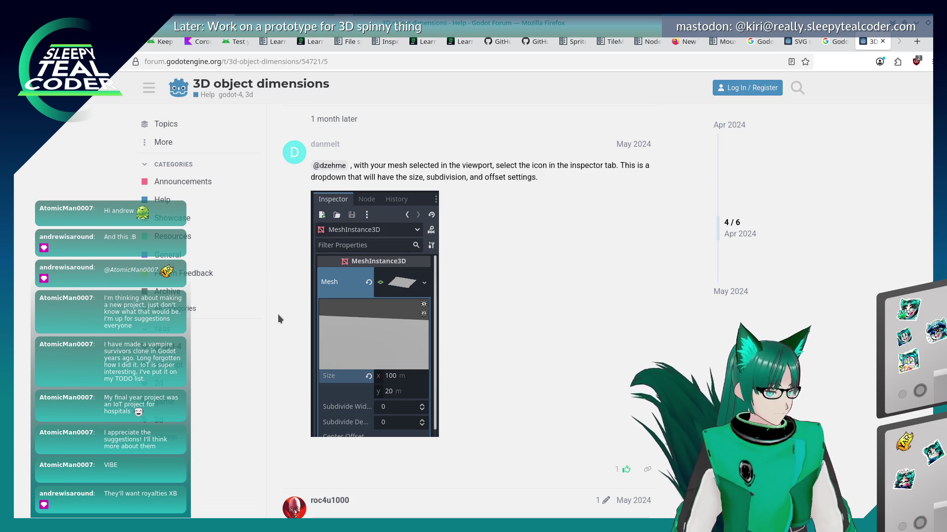
Step: Return to Godot and show the main scene's 3D view
key(alt+Tab)
key(alt+Tab)
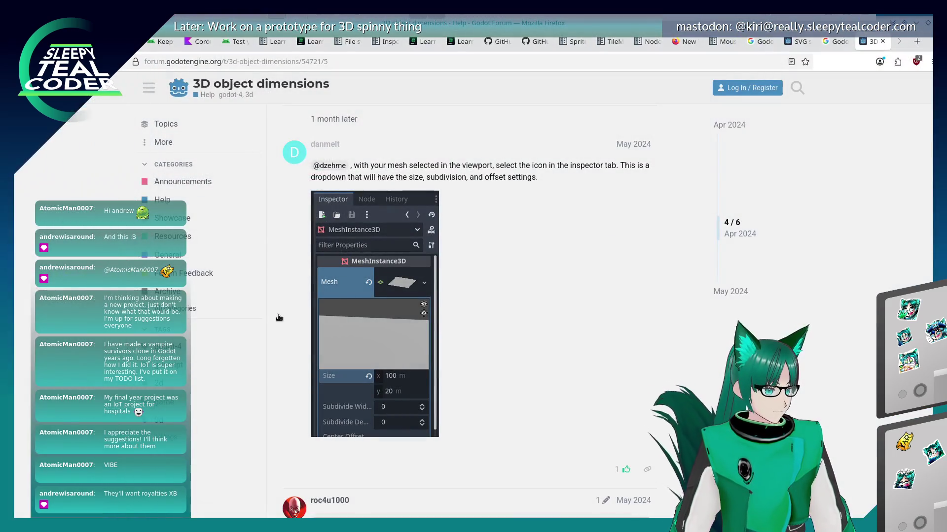
key(alt+Tab)
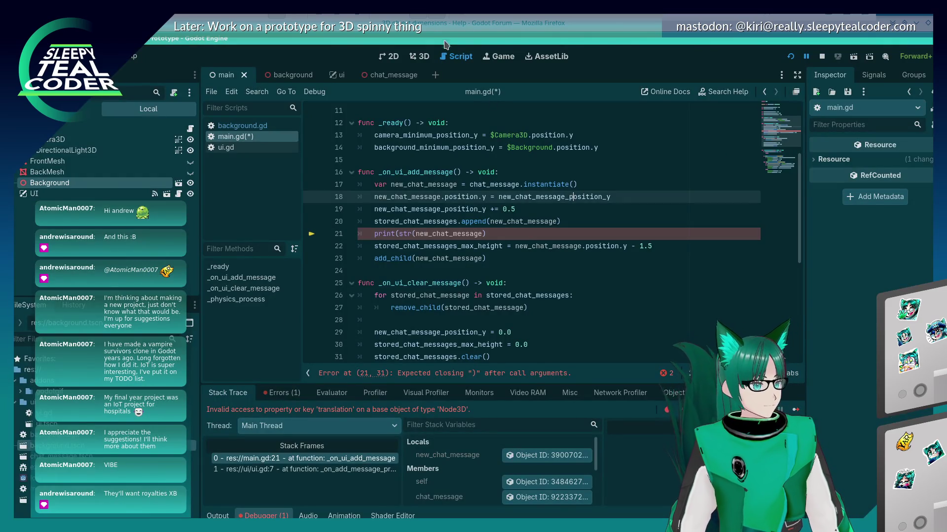
click(419, 56)
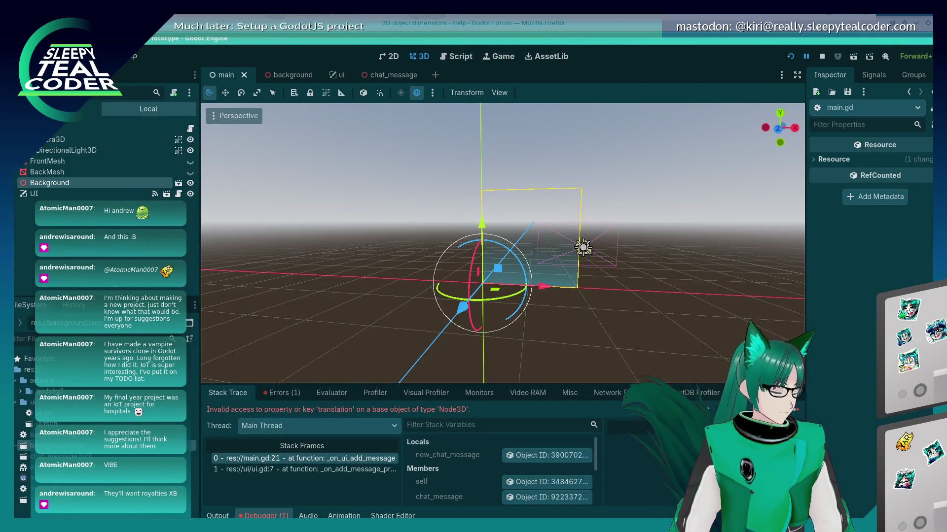
Step: Set the chat_message scene's Background mesh Size x to 2.0 m and return to the script editor
double_click(44, 413)
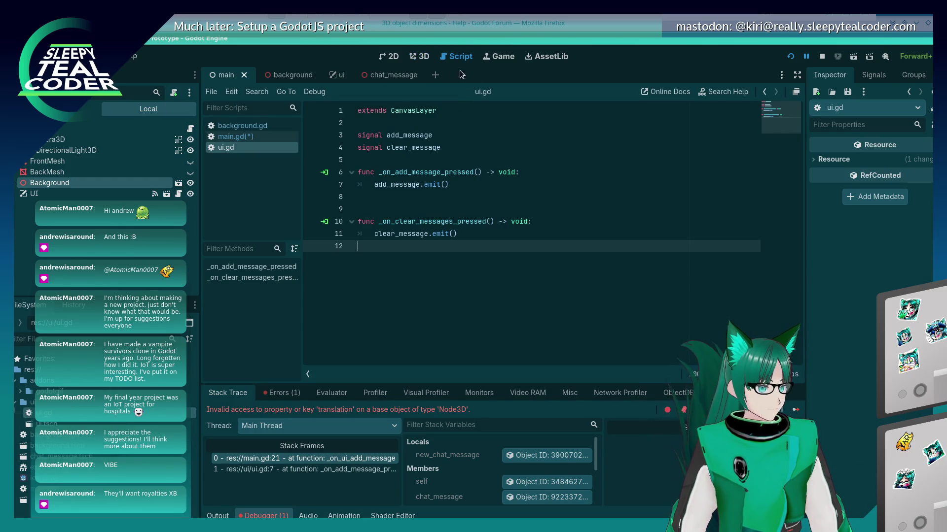
click(423, 57)
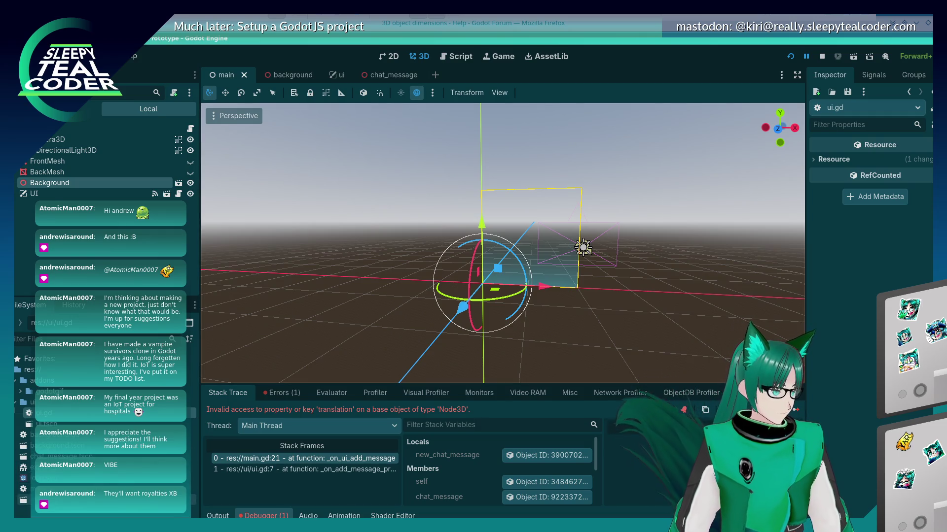
double_click(24, 456)
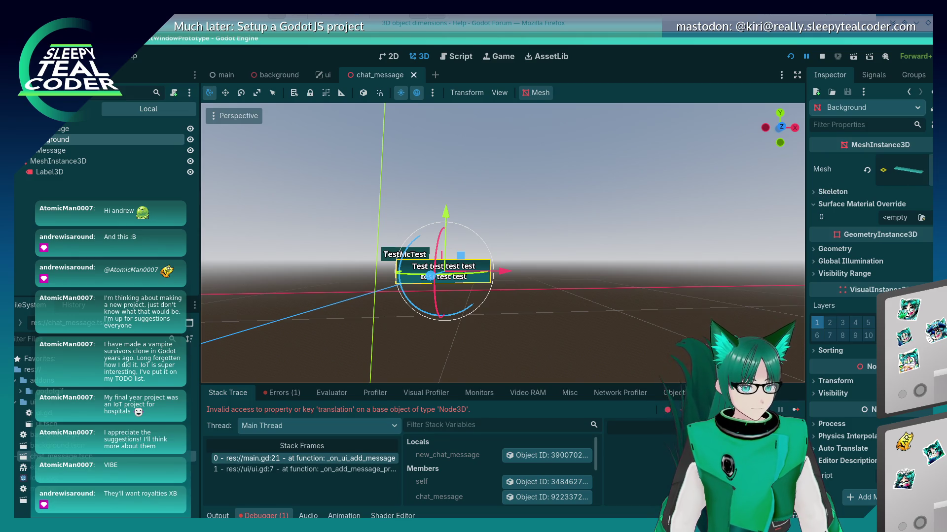
click(916, 173)
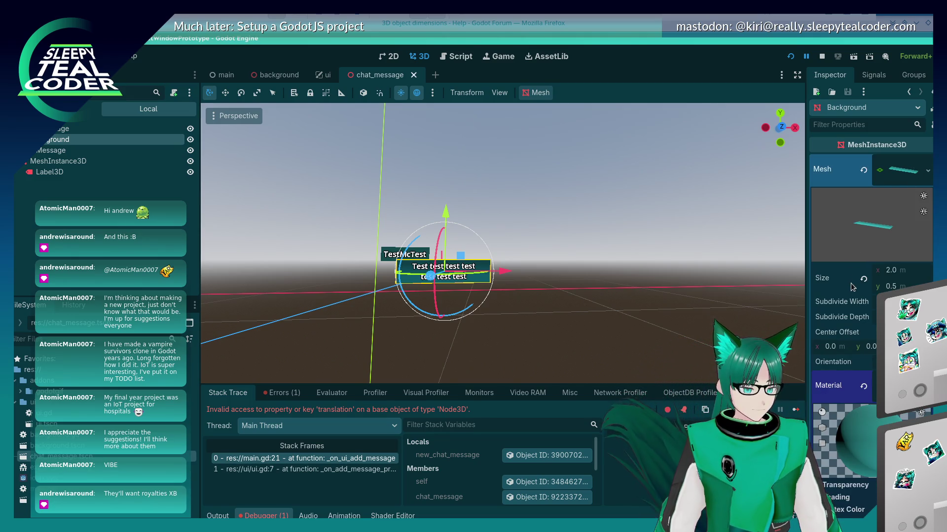
text(2)
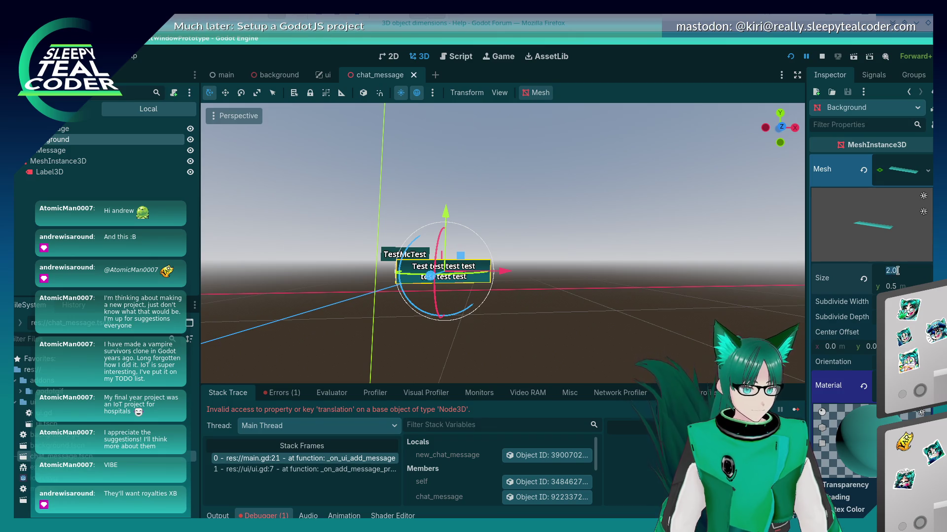
key(Return)
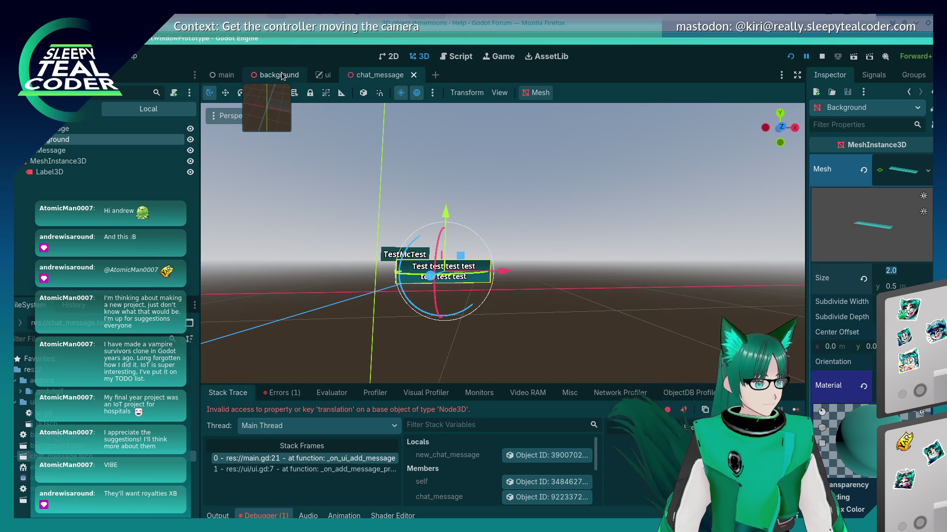
click(453, 58)
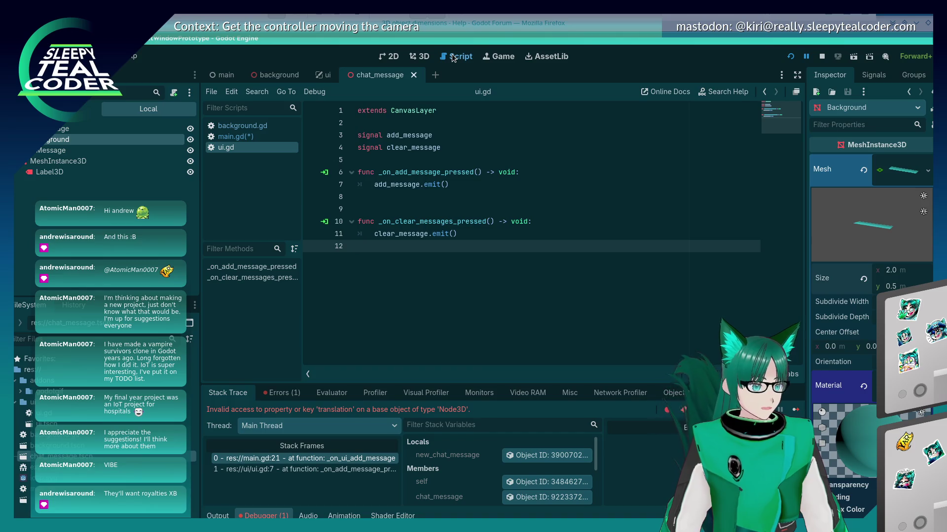
Step: Replace the print statement on main.gd line 21 with a size() call on new_chat_message
click(235, 137)
click(541, 237)
key(shift+Home)
text(new)
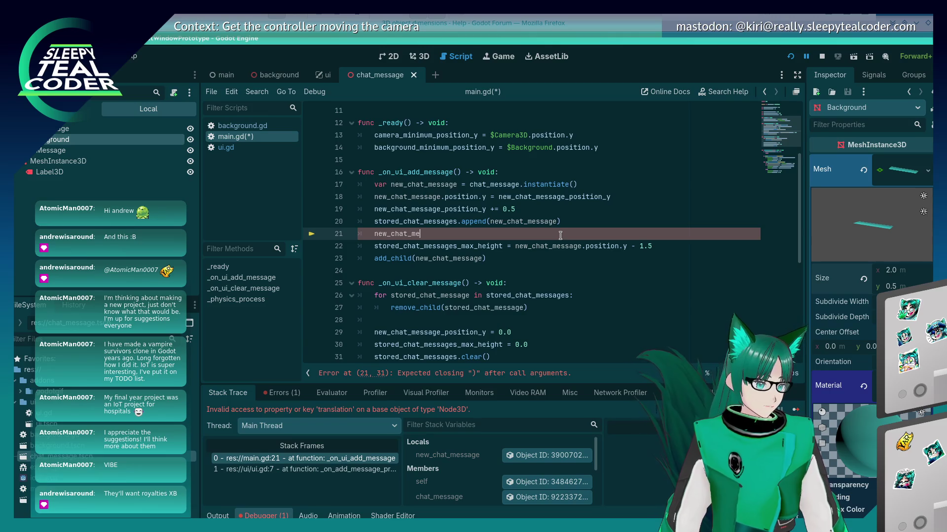
text(get_si)
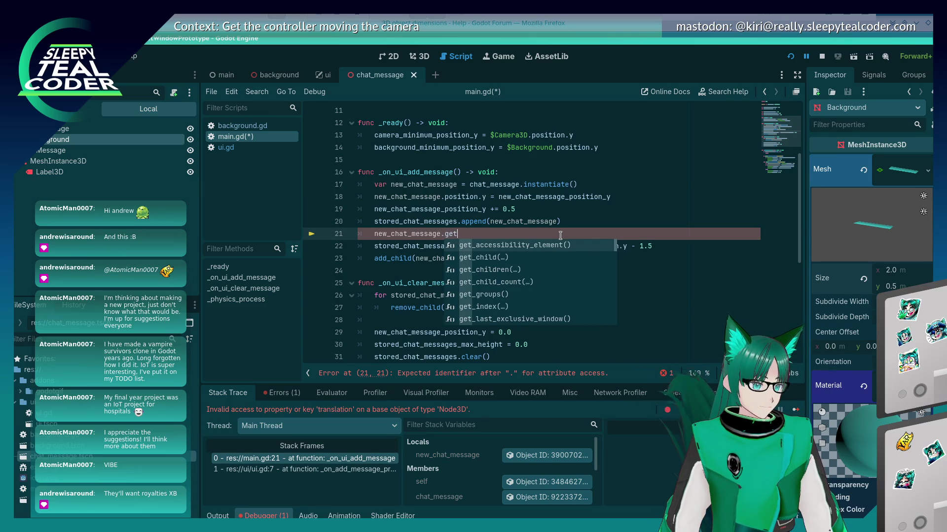
key(Escape)
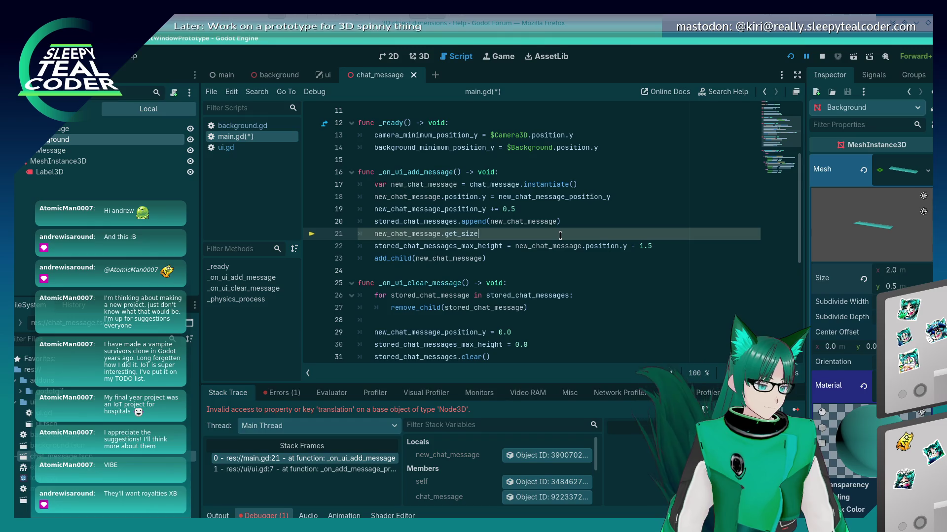
text(ze)
key(BackSpace)
key(BackSpace)
key(BackSpace)
text(size()
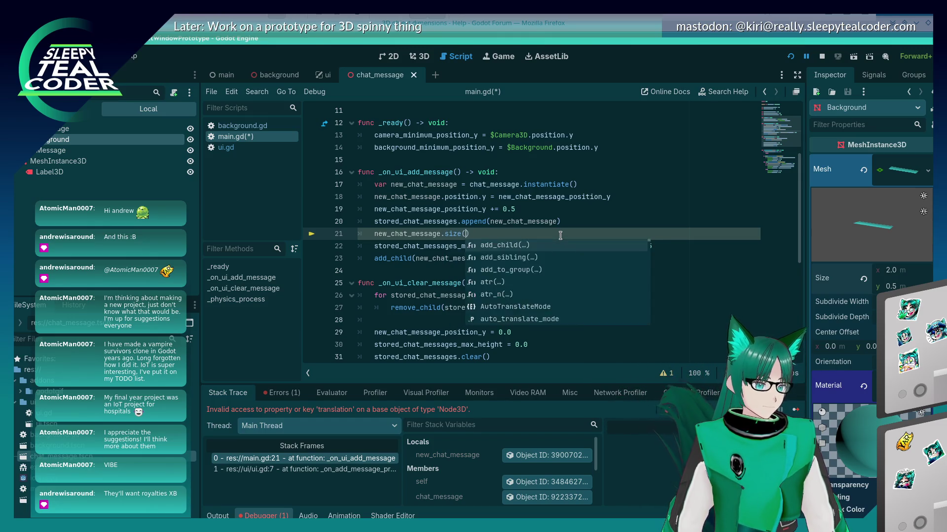
text())
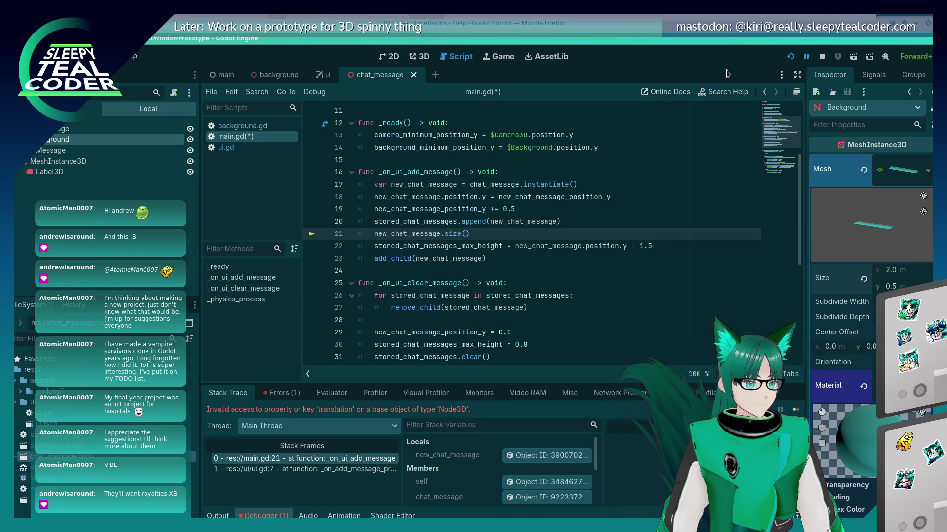
Step: Run the game, add a message, and change the failing size() call to get_size()
click(789, 57)
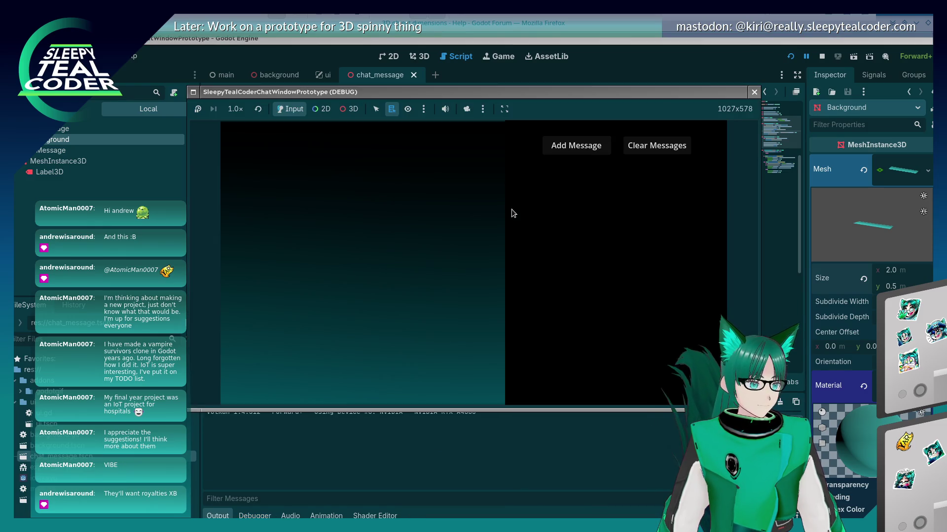
click(575, 147)
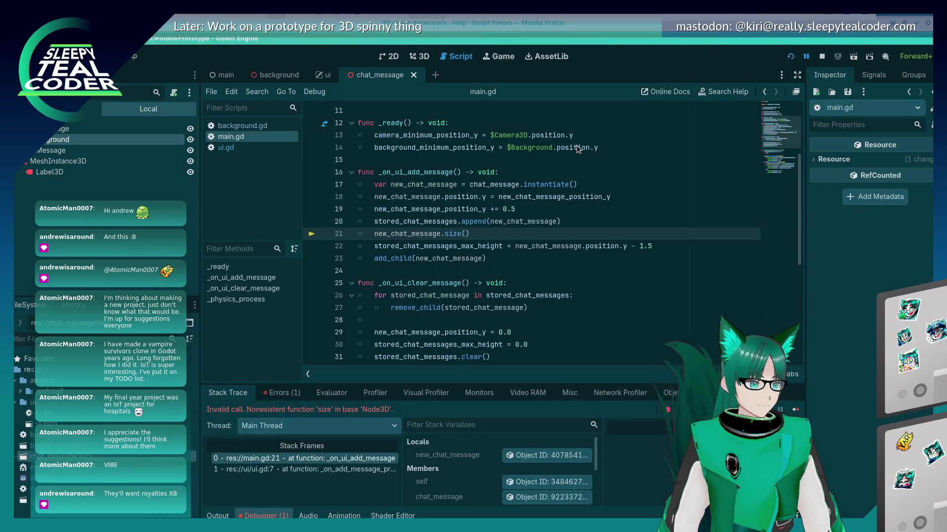
drag(443, 233, 471, 235)
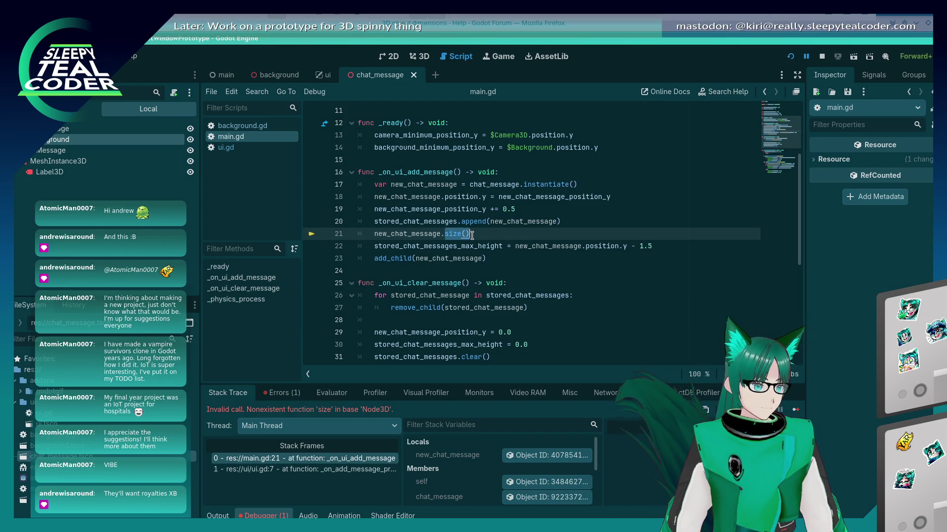
key(BackSpace)
text(get_si)
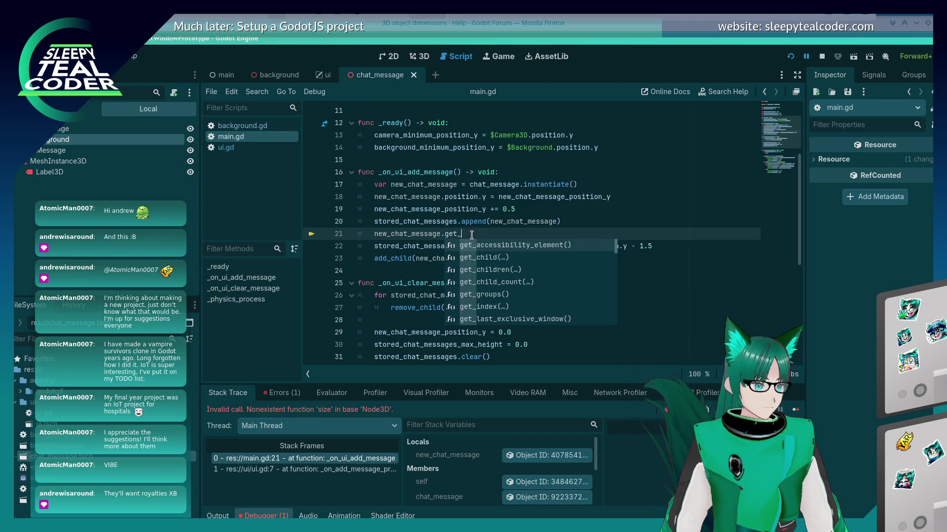
key(Escape)
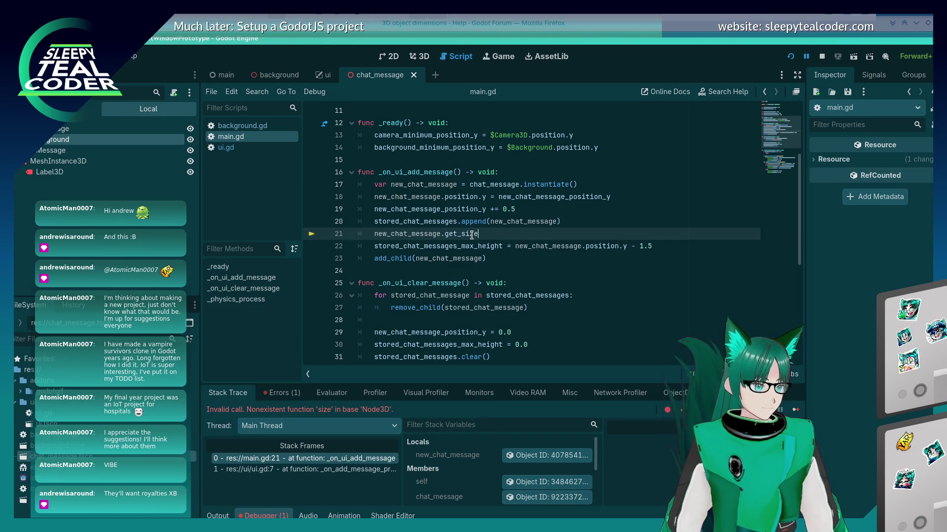
text(())
click(790, 56)
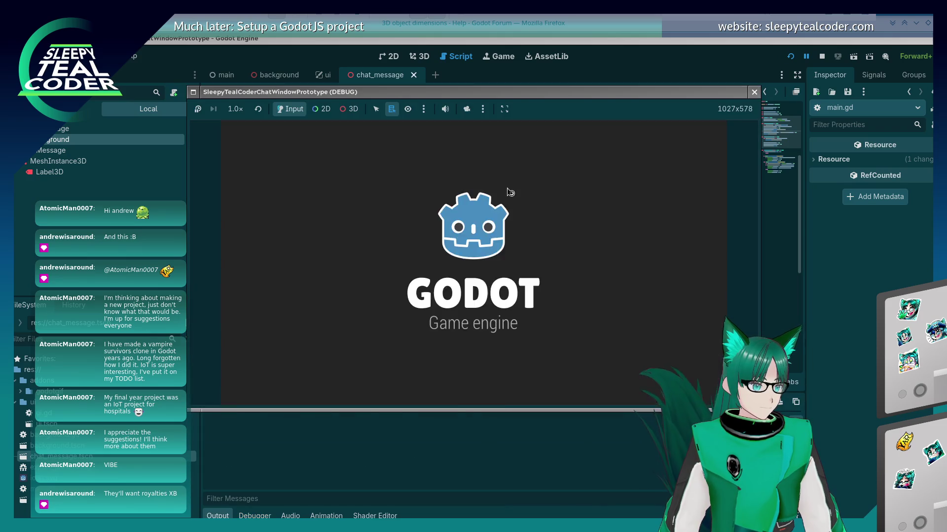
Step: Add a message to test get_size(), then trim line 21 back to just new_chat_message
click(562, 149)
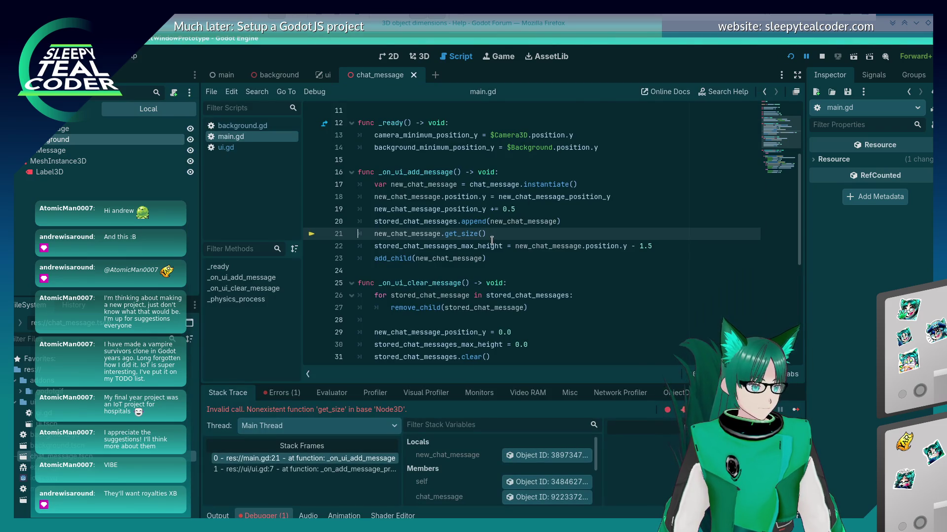
drag(495, 235, 445, 232)
key(BackSpace)
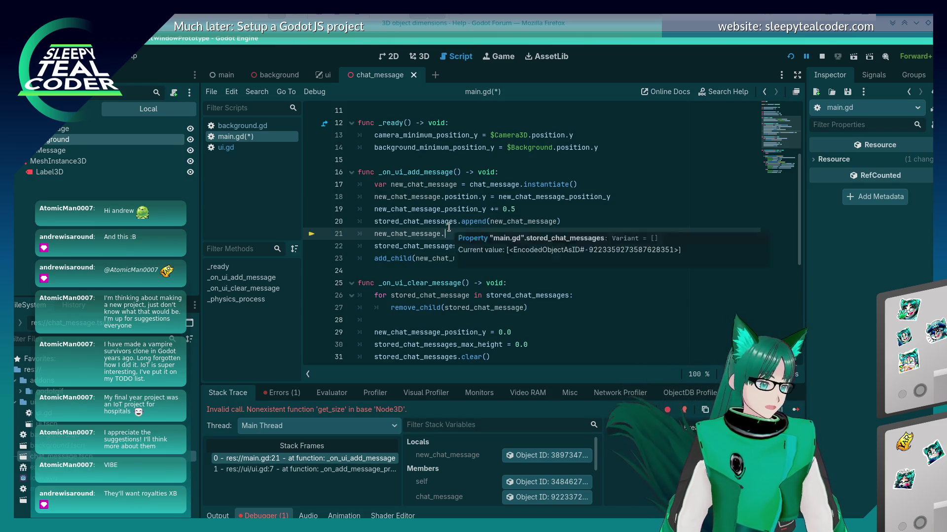
text(si)
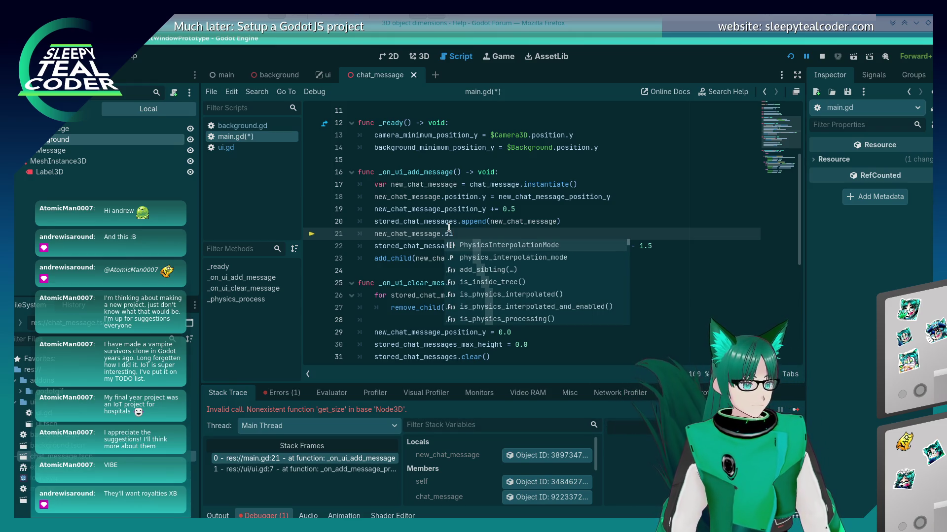
key(BackSpace)
key(BackSpace)
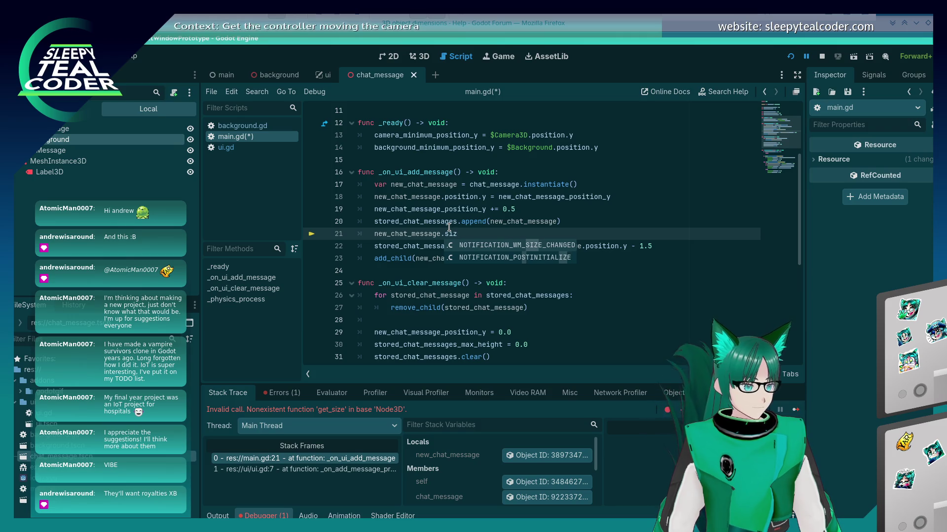
key(BackSpace)
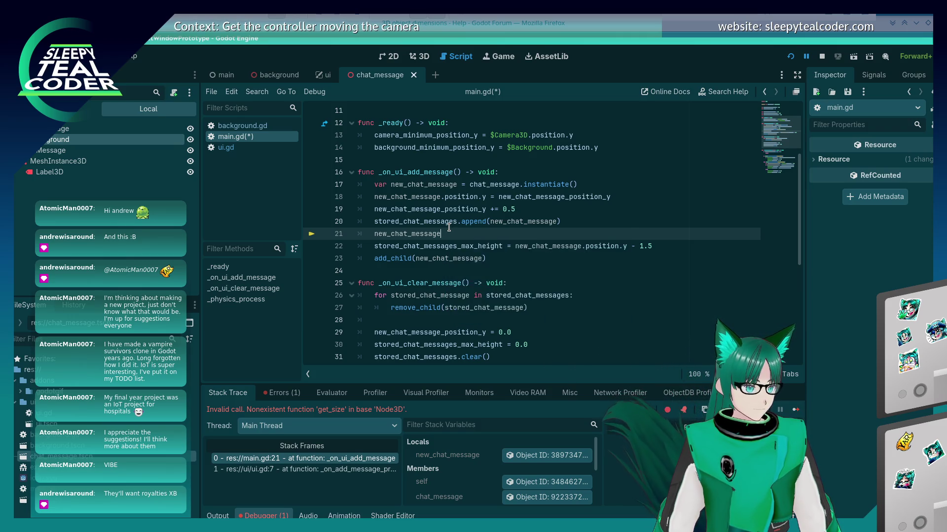
key(Home)
key(Return)
key(Up)
text(get_)
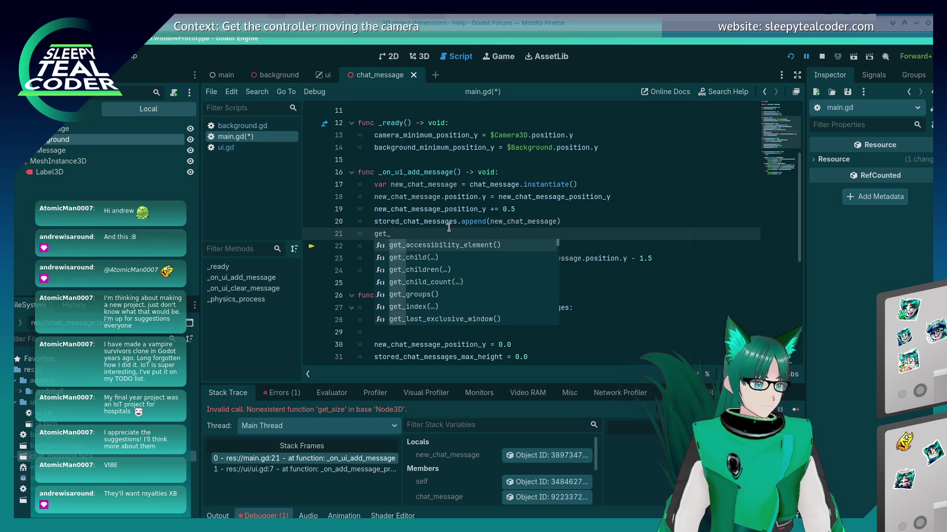
text(siz)
key(BackSpace)
key(BackSpace)
key(BackSpace)
Step: Save main.gd and switch to the Firefox '3D object dimensions' forum thread
key(ctrl+s)
key(alt+Tab)
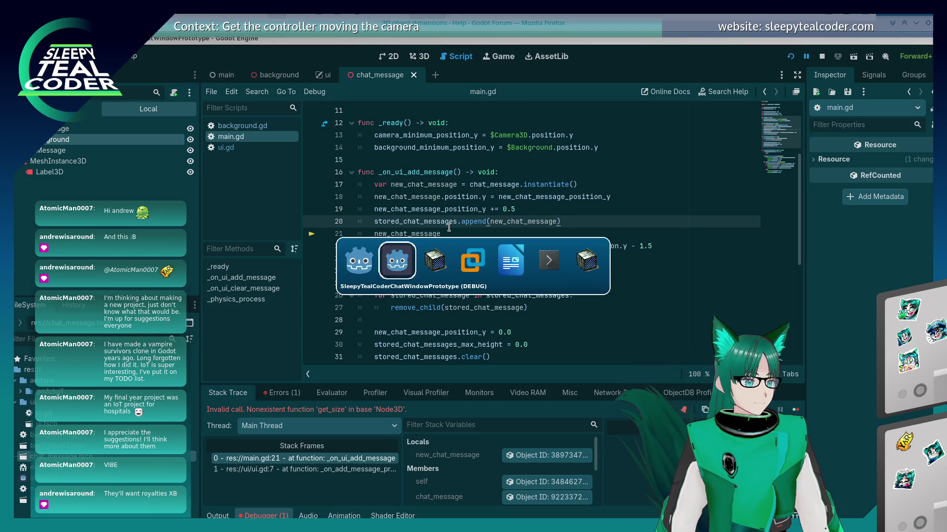
key(alt+Tab)
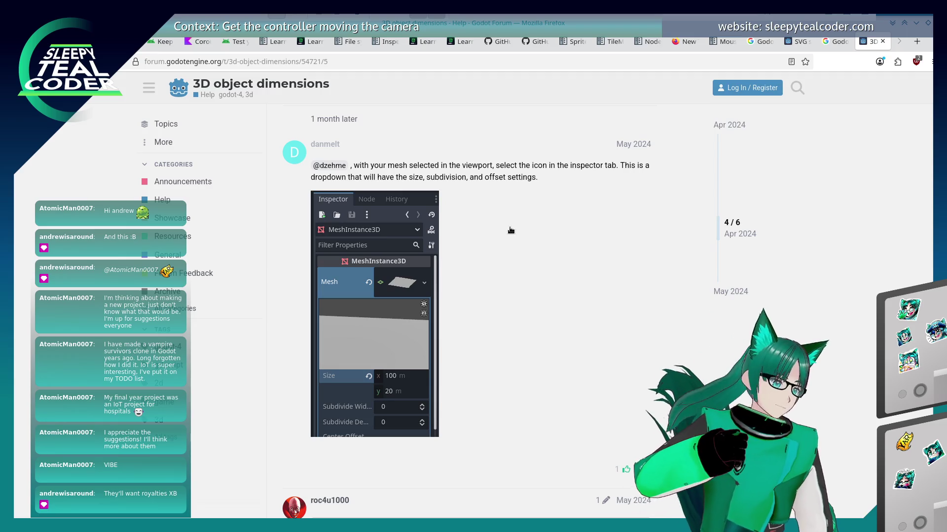
Step: Return to the search results and read the 'how do I return the scale/size of an object' thread
scroll(534, 219, down, 7)
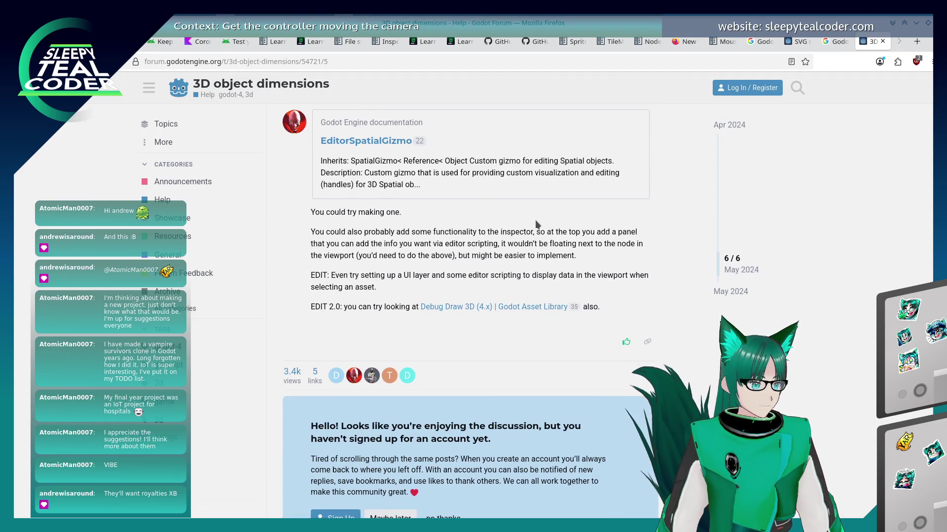
scroll(217, 251, up, 3)
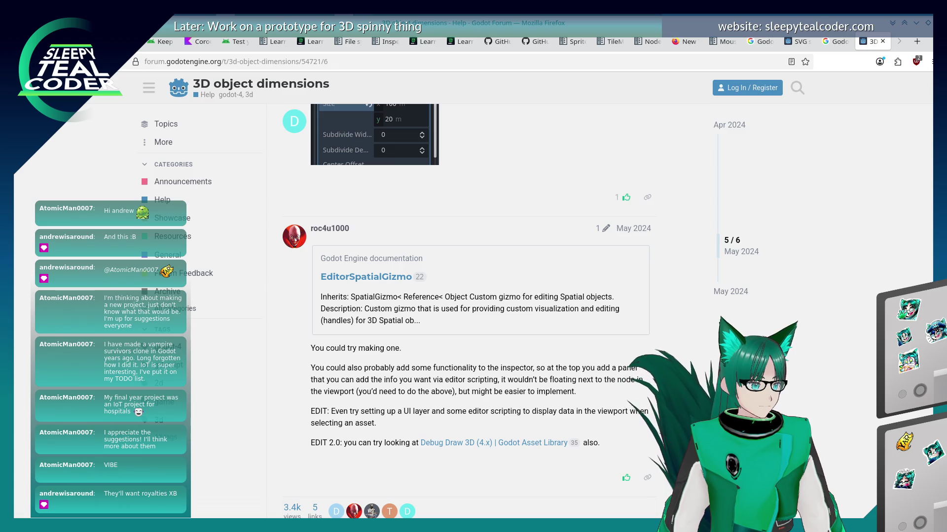
key(alt+Left)
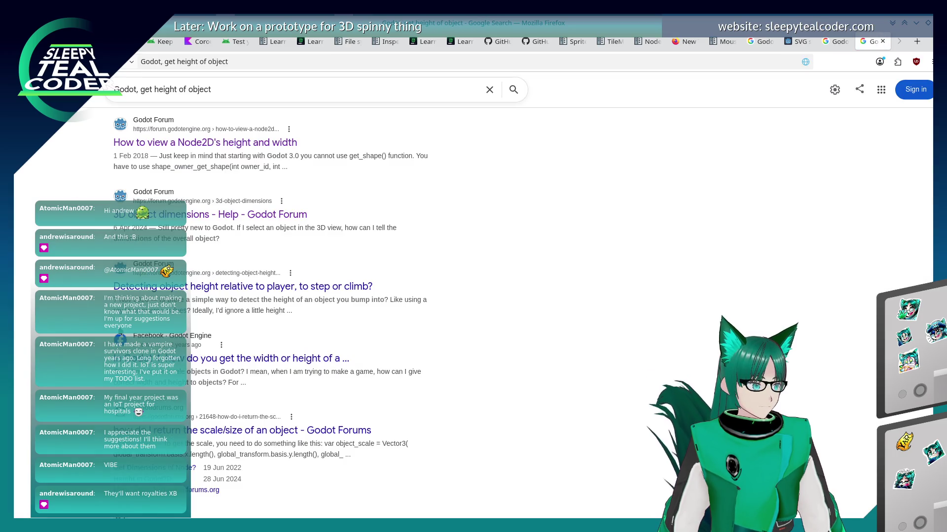
scroll(270, 311, up, 2)
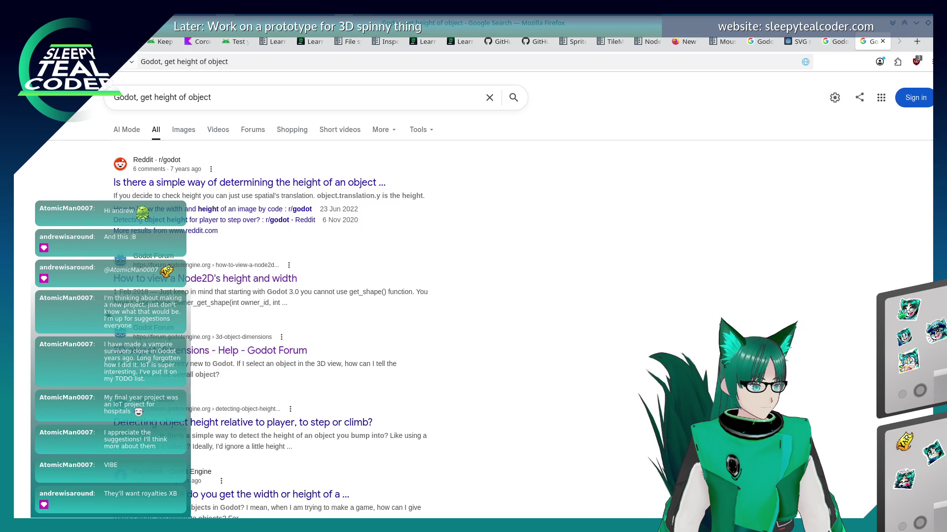
scroll(271, 310, down, 5)
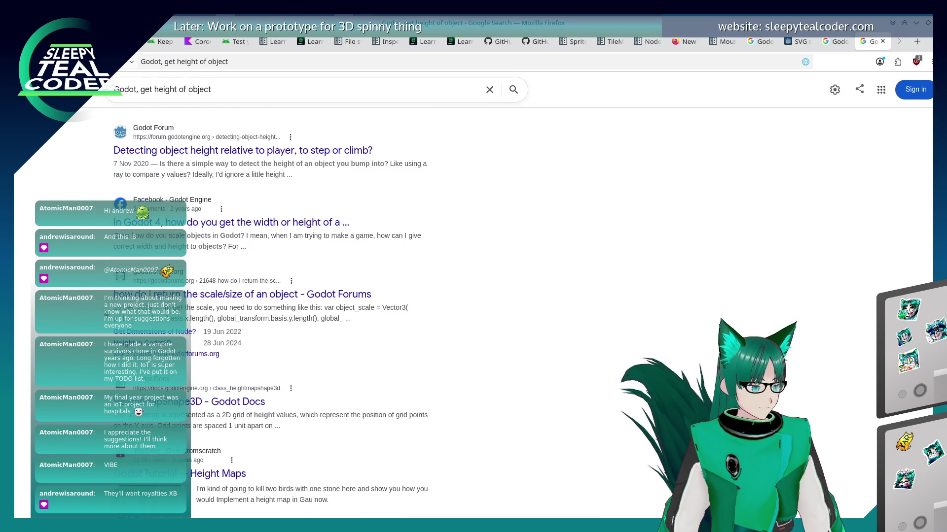
click(148, 294)
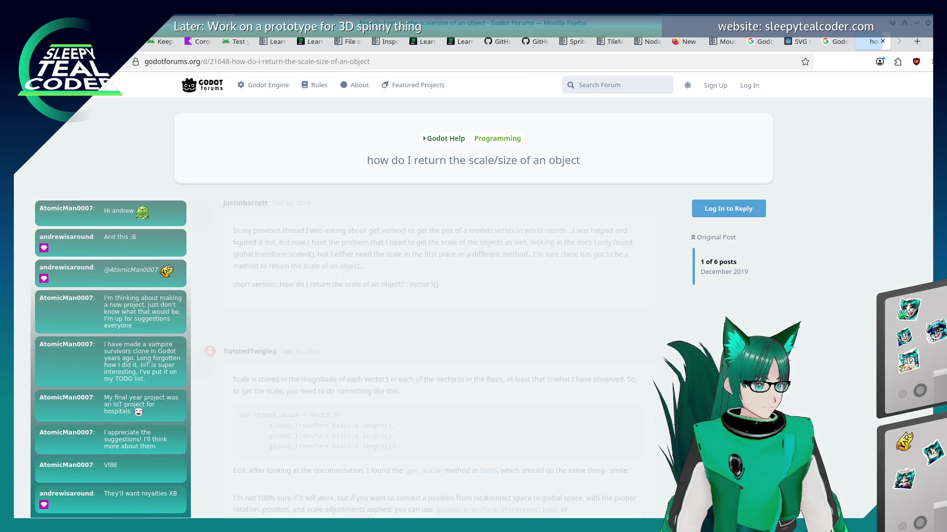
scroll(89, 213, down, 2)
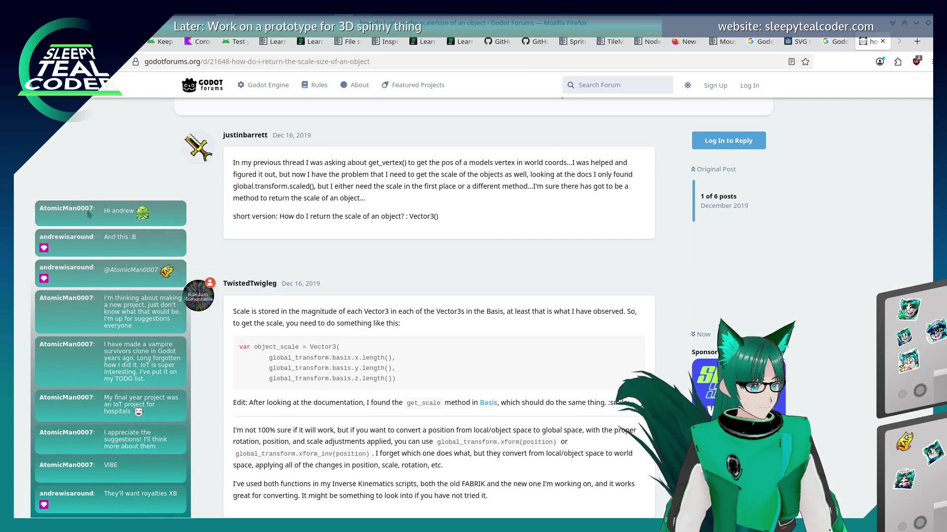
scroll(89, 213, down, 3)
scroll(88, 213, down, 3)
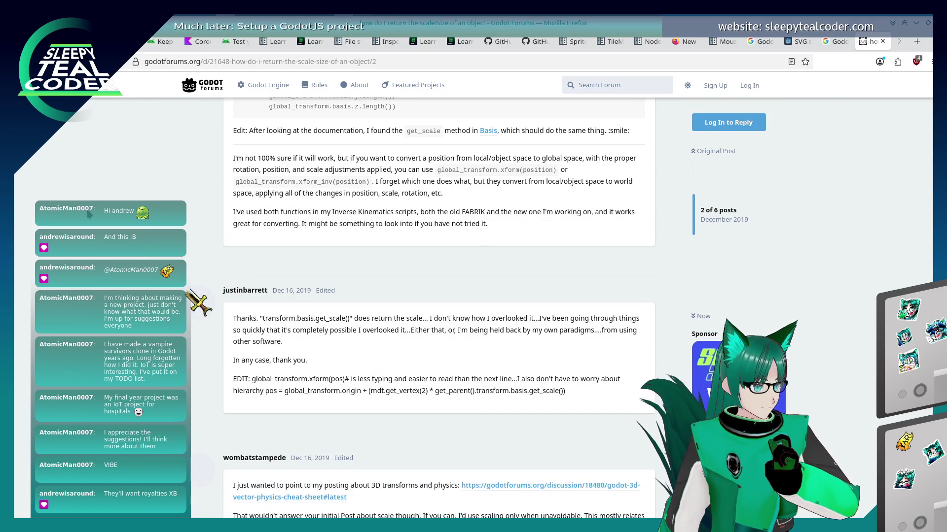
scroll(88, 213, down, 2)
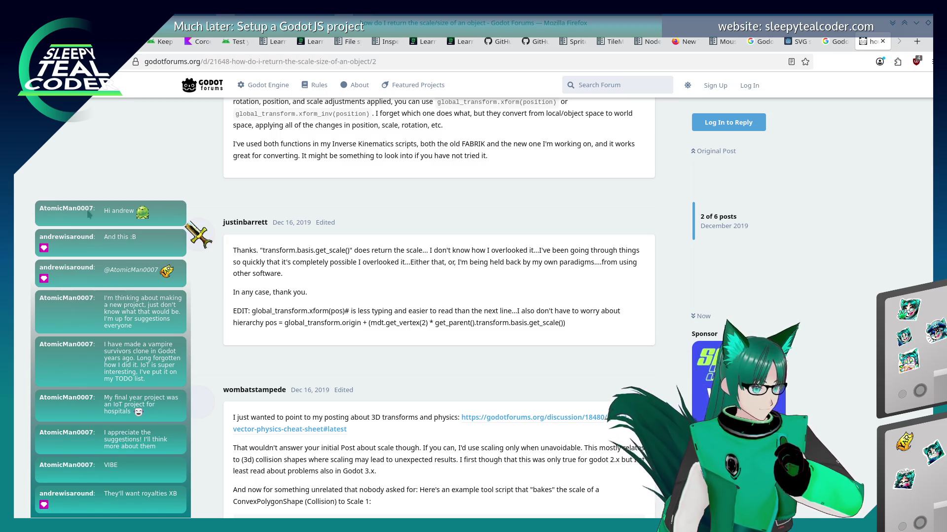
scroll(93, 224, up, 10)
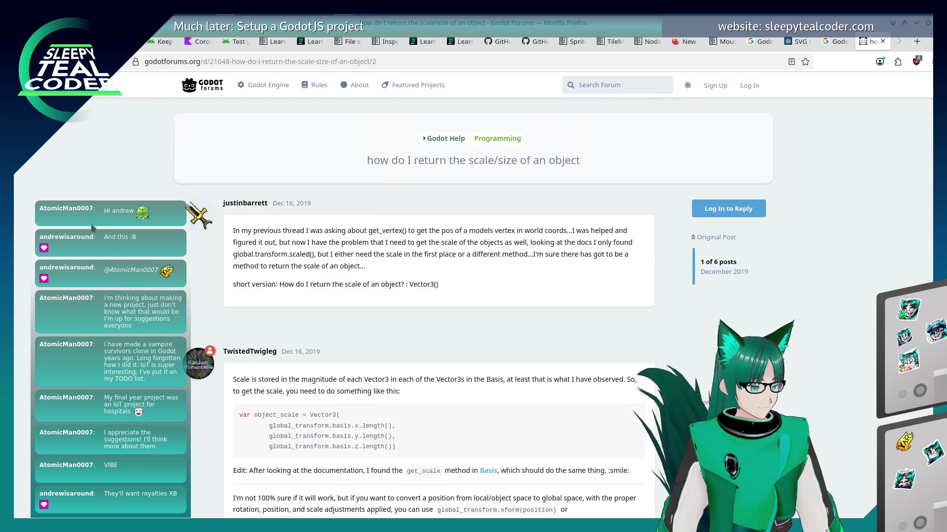
key(alt+Tab)
key(alt+Tab)
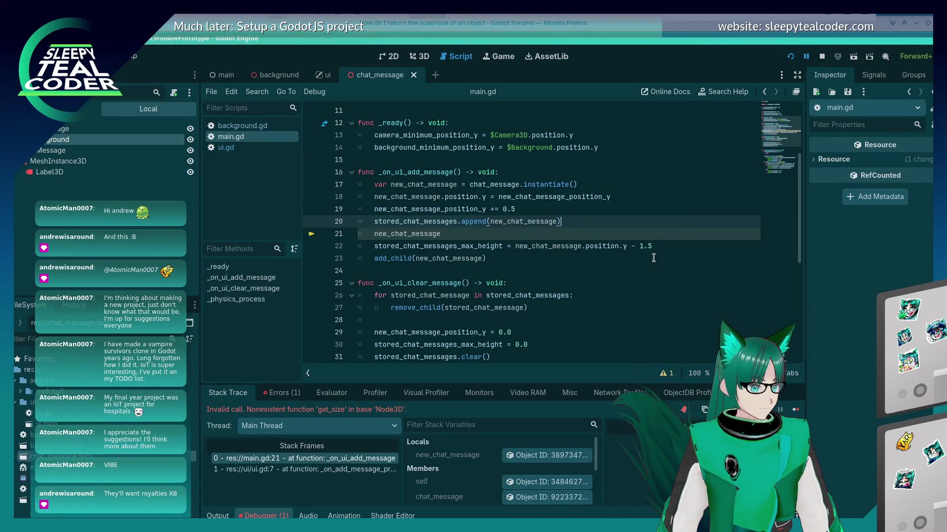
Step: Delete the unfinished transform test line 21 in main.gd and save the script
click(546, 239)
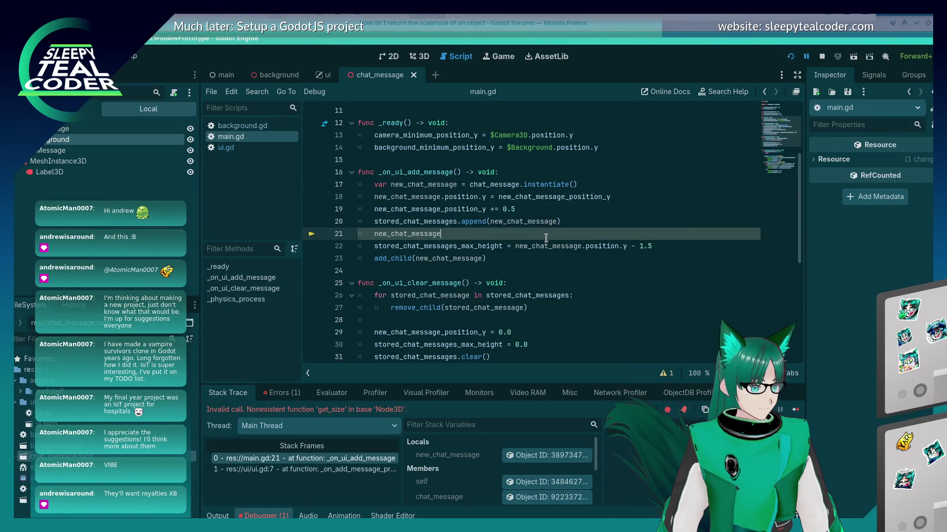
text(.get_sca)
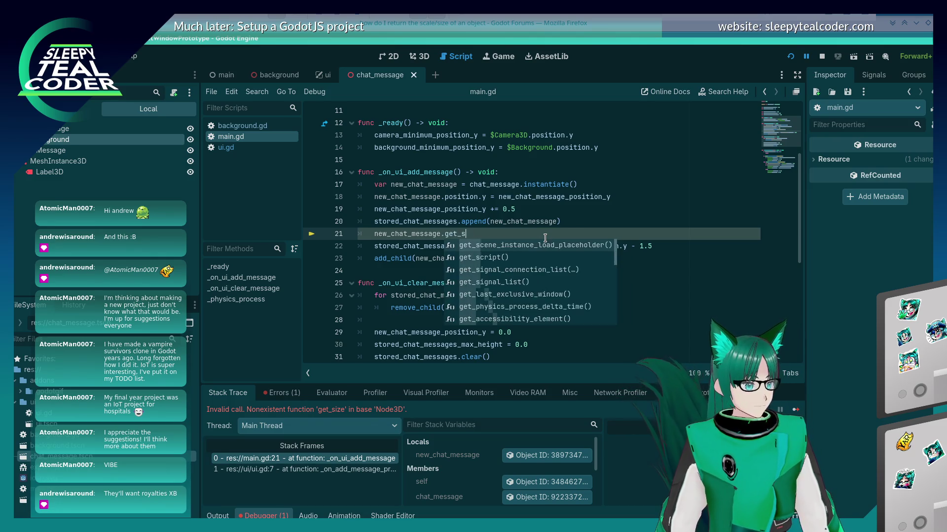
key(BackSpace)
key(BackSpace)
key(BackSpace)
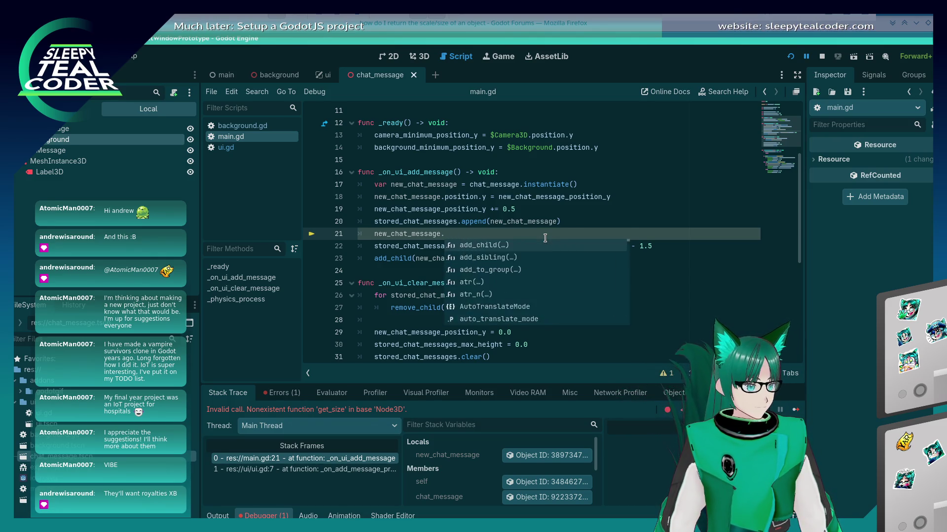
text(trans)
key(Return)
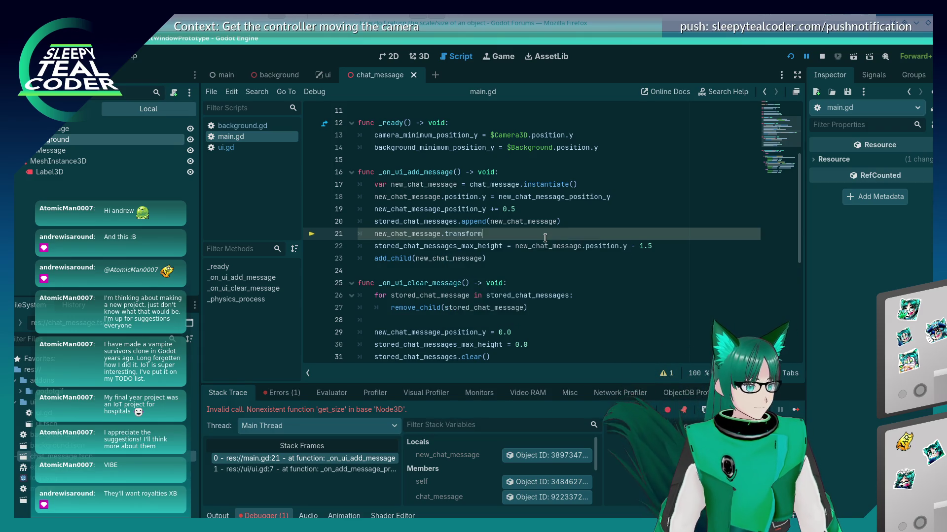
key(BackSpace)
key(BackSpace)
key(BackSpace)
key(shift+Home)
key(BackSpace)
key(BackSpace)
key(ctrl+s)
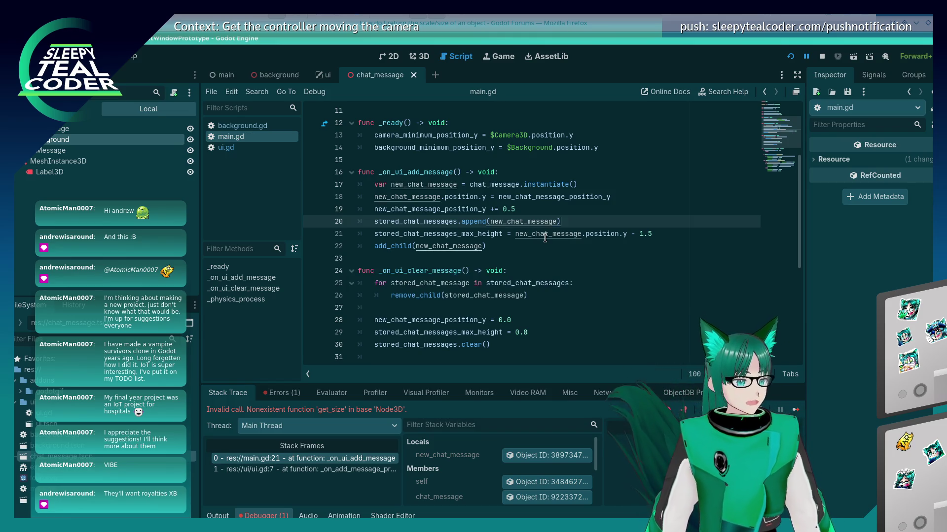
Step: Change the max-height offset from 1.5 to 2.0 and relaunch the prototype
key(Down)
key(End)
key(BackSpace)
key(BackSpace)
key(BackSpace)
text(2.0)
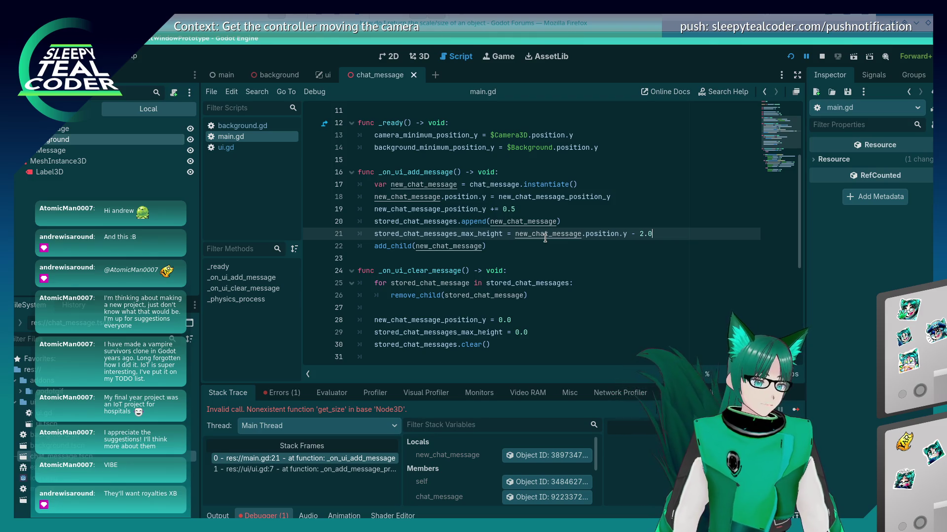
click(791, 56)
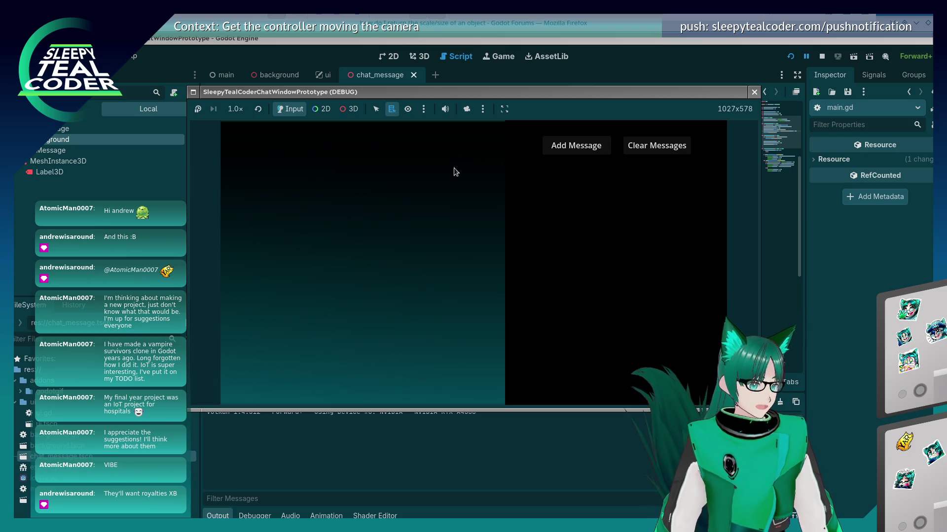
Step: Add two test messages, restart the prototype, add four more, then stop it with F8
click(567, 144)
click(567, 144)
click(567, 144)
click(567, 144)
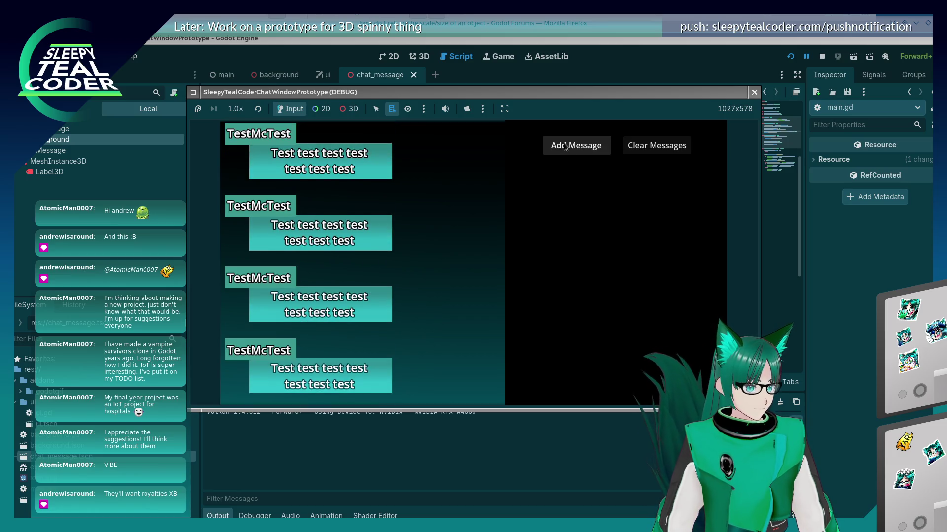
click(786, 57)
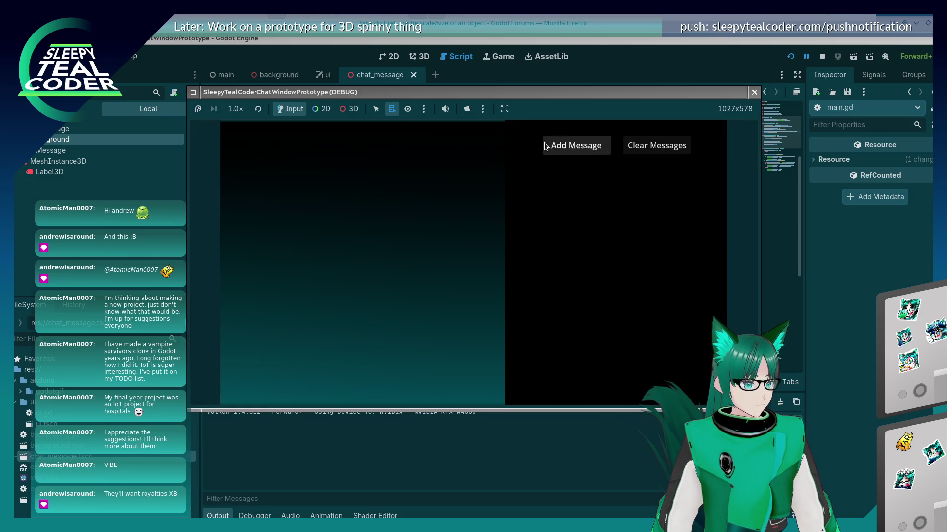
click(575, 146)
click(576, 145)
click(582, 144)
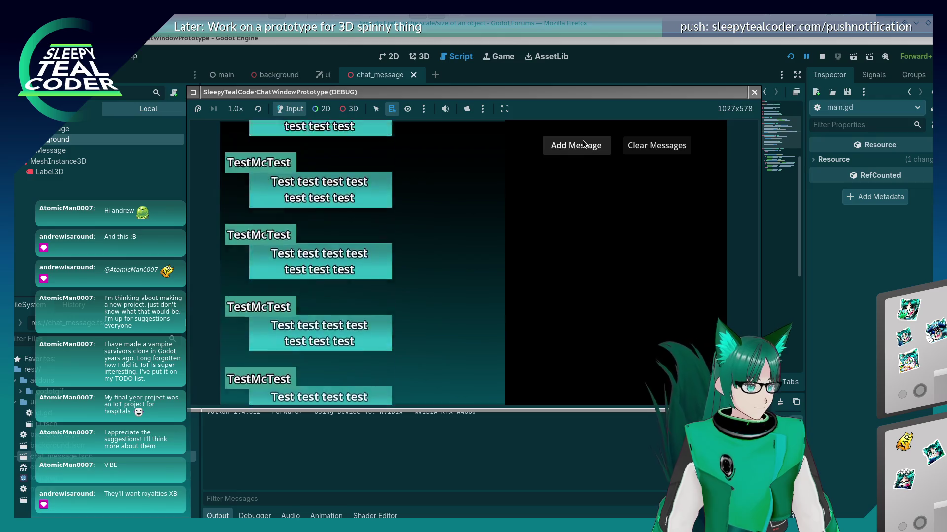
click(583, 144)
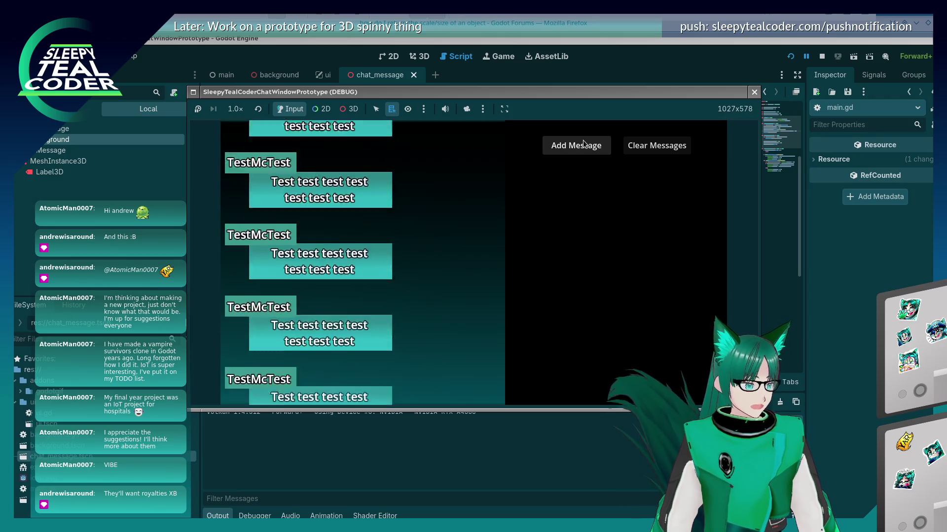
key(F8)
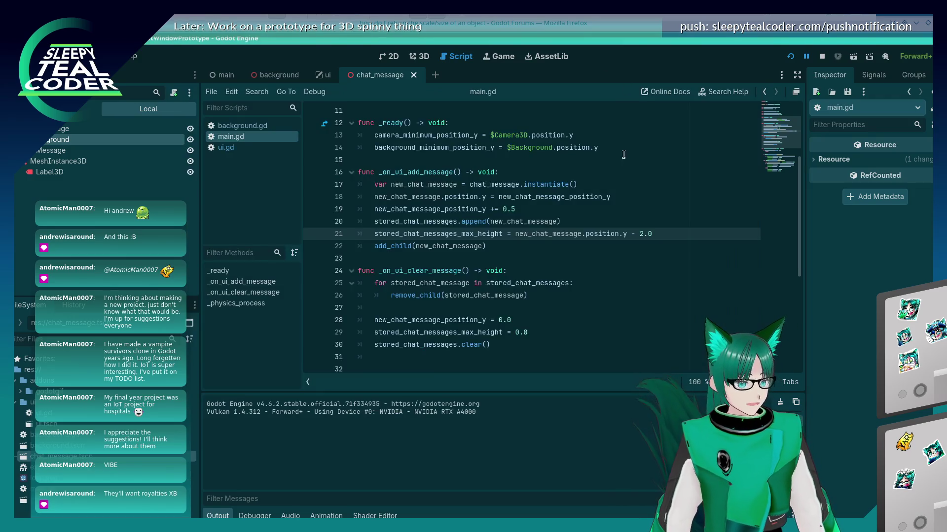
Step: Restore the max-height offset to 1.5, rerun with F5, and add several test messages
text(.5)
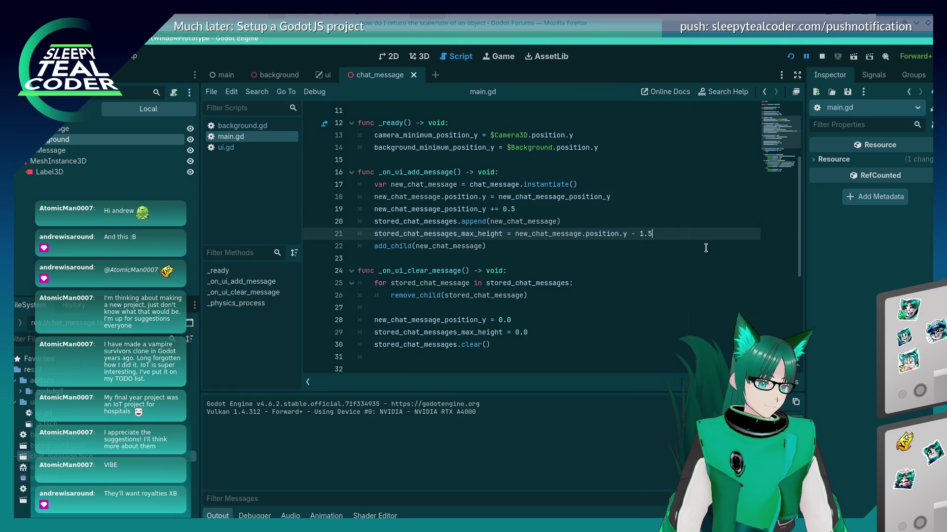
key(F5)
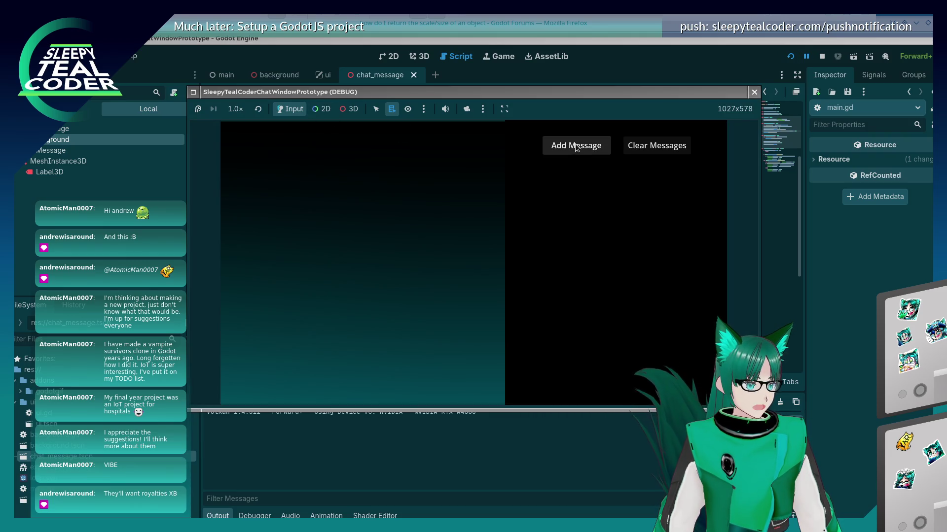
double_click(575, 147)
click(574, 146)
click(575, 147)
click(575, 147)
Step: Override the game camera with free 3D control and orbit around the message stack
click(467, 111)
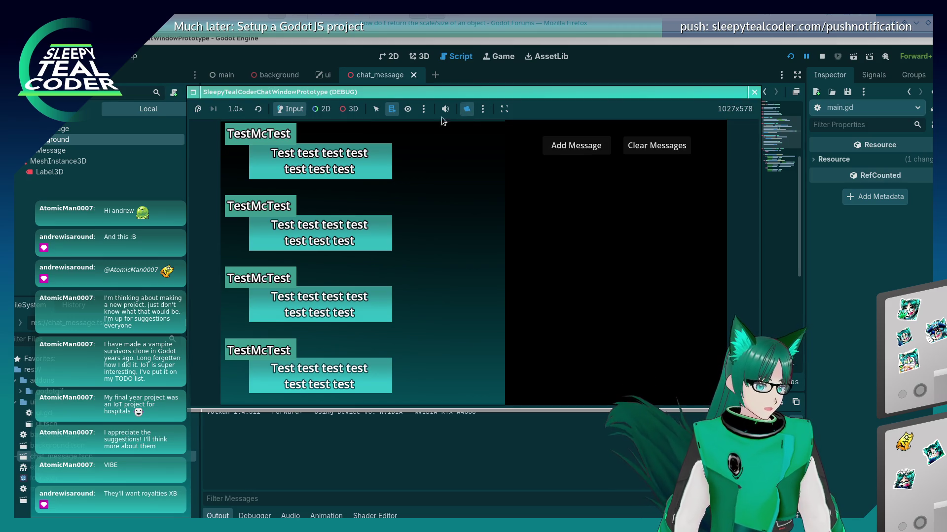
click(349, 109)
mouse_move(362, 182)
mouse_down()
mouse_move(383, 229)
mouse_move(392, 200)
mouse_move(433, 187)
mouse_move(425, 234)
mouse_move(453, 243)
mouse_move(435, 277)
mouse_up()
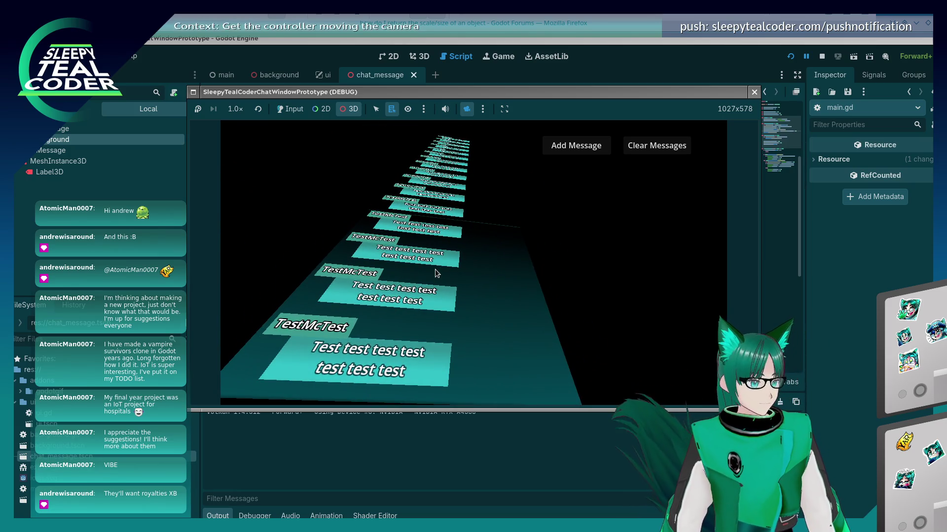
Step: Zoom and orbit the free camera to view the message stack head-on, then restore the game camera
click(290, 109)
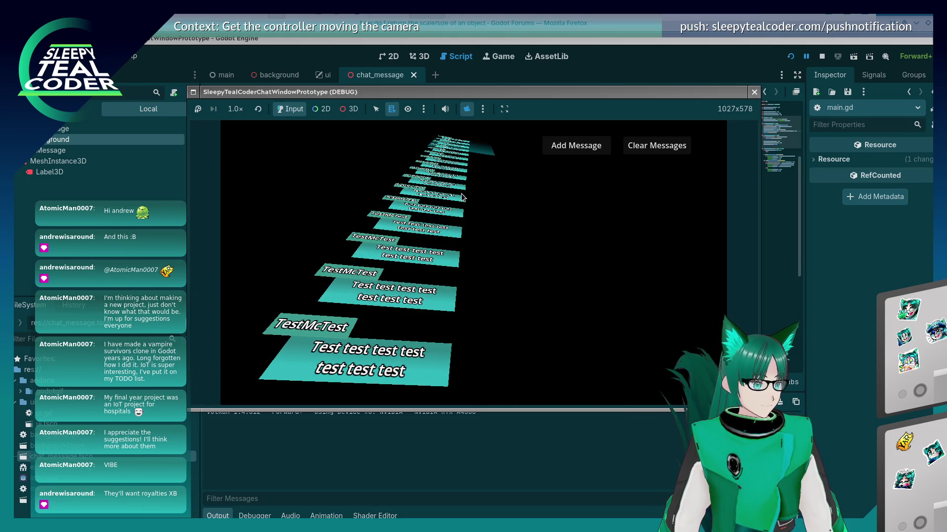
click(347, 107)
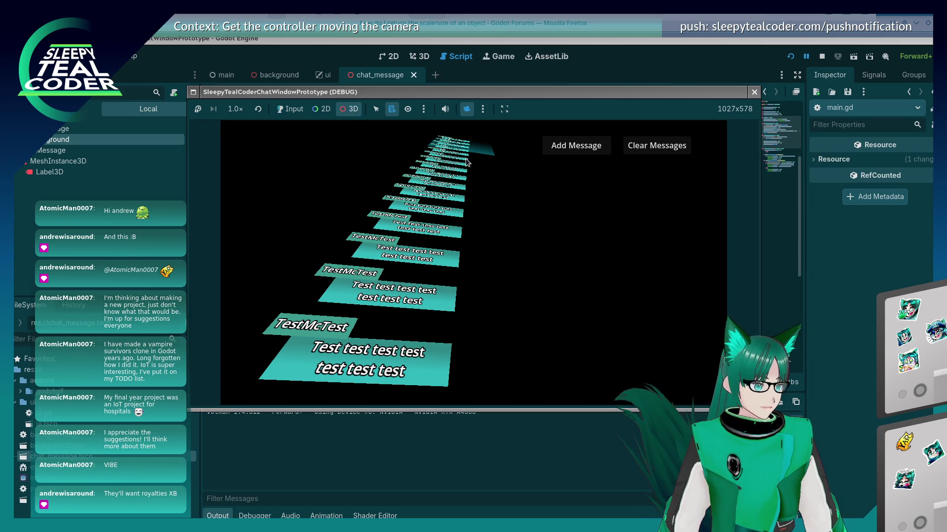
scroll(442, 324, down, 5)
scroll(441, 319, up, 10)
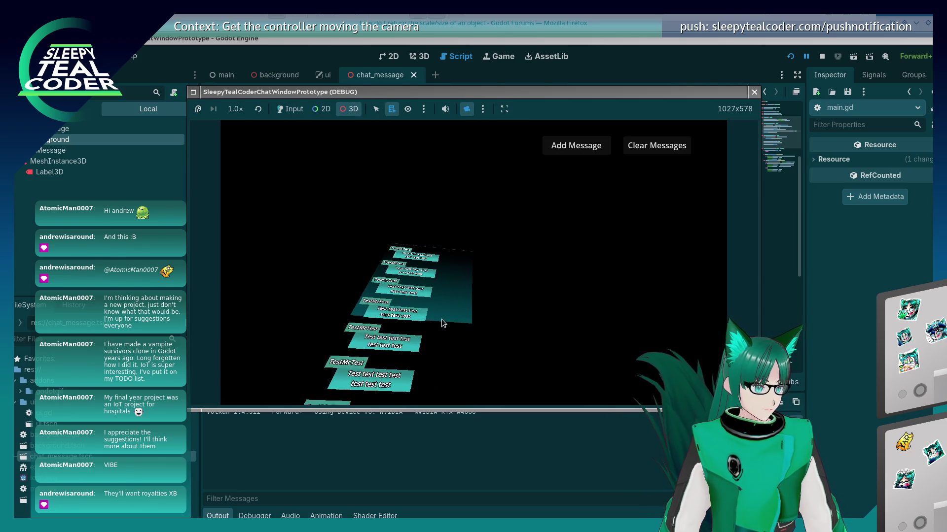
scroll(404, 296, up, 2)
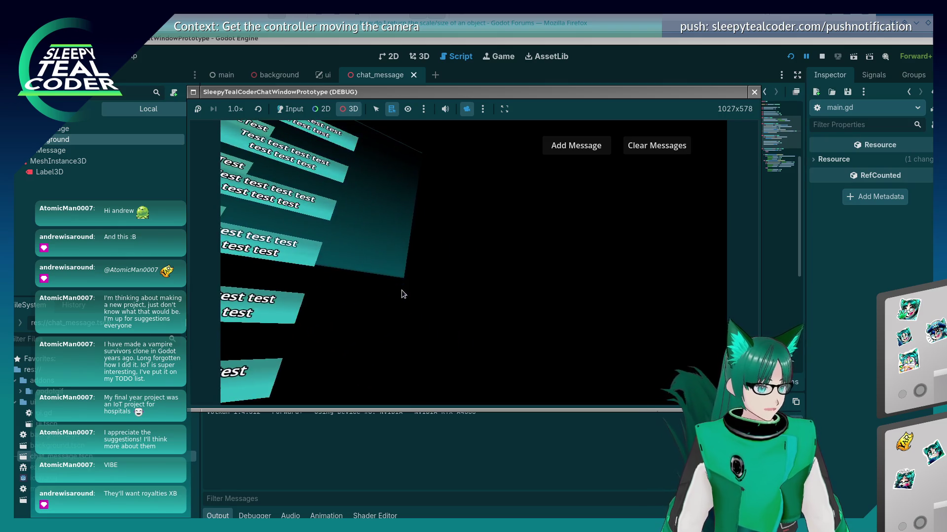
mouse_move(326, 215)
mouse_down()
mouse_move(362, 267)
mouse_move(433, 258)
mouse_move(275, 228)
mouse_up()
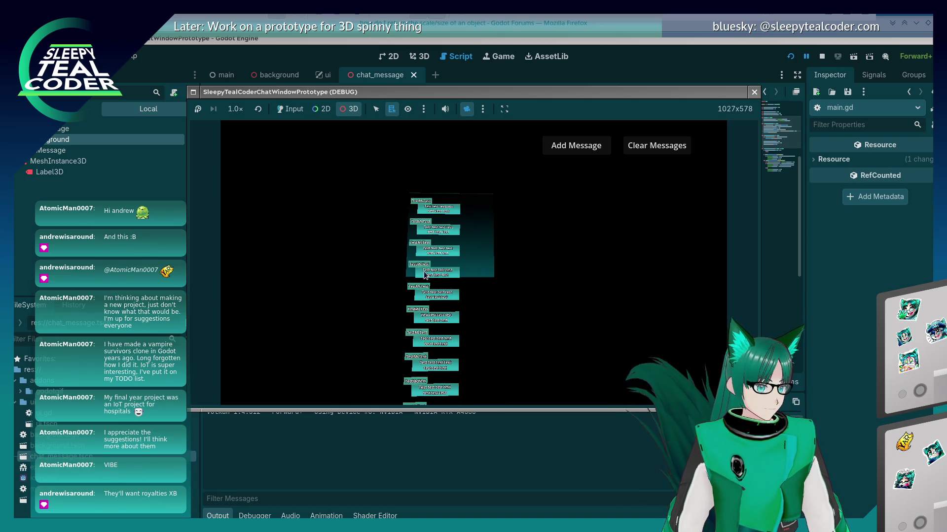
click(465, 110)
click(466, 110)
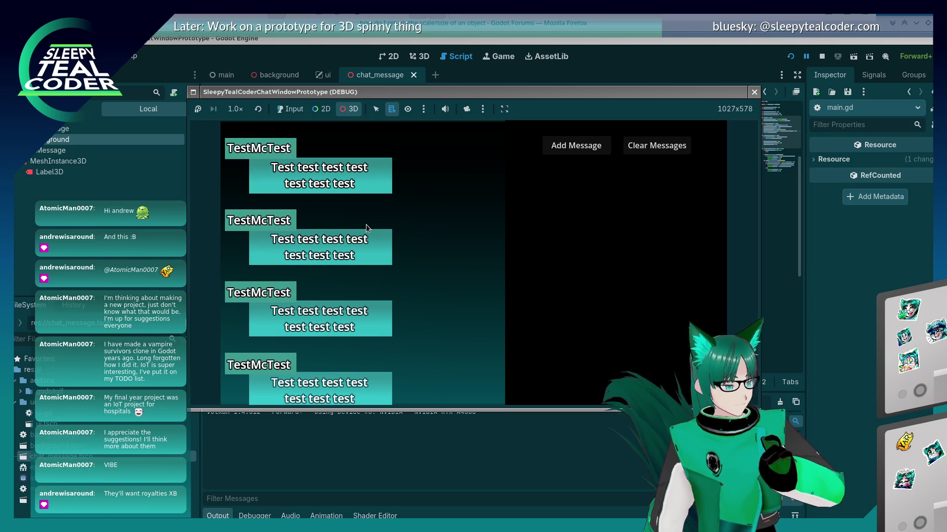
Step: Select the running game's MeshInstance3D plane to show its remote properties in the Inspector
click(374, 209)
click(291, 109)
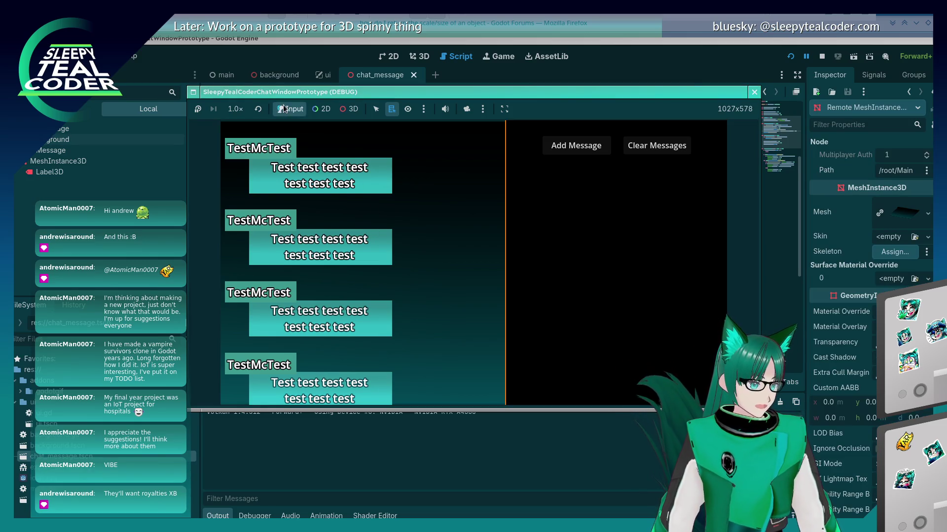
scroll(552, 245, down, 2)
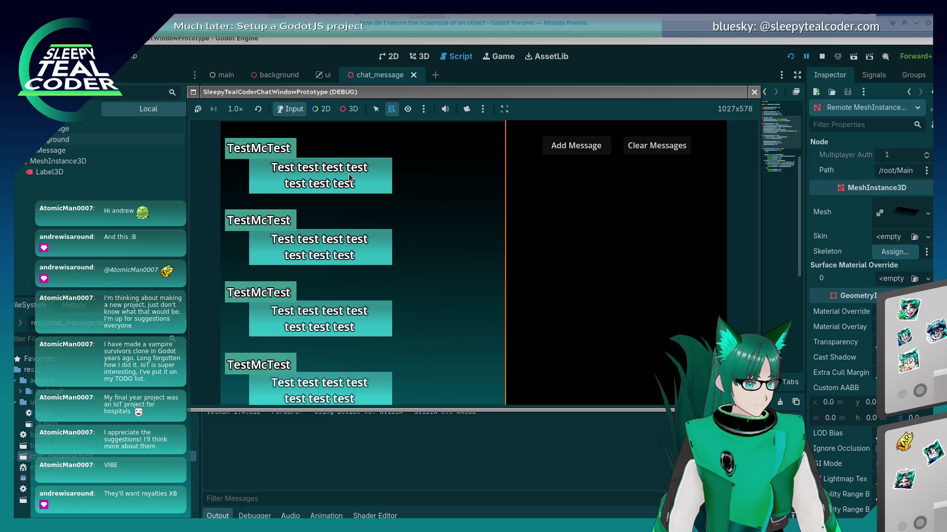
click(638, 64)
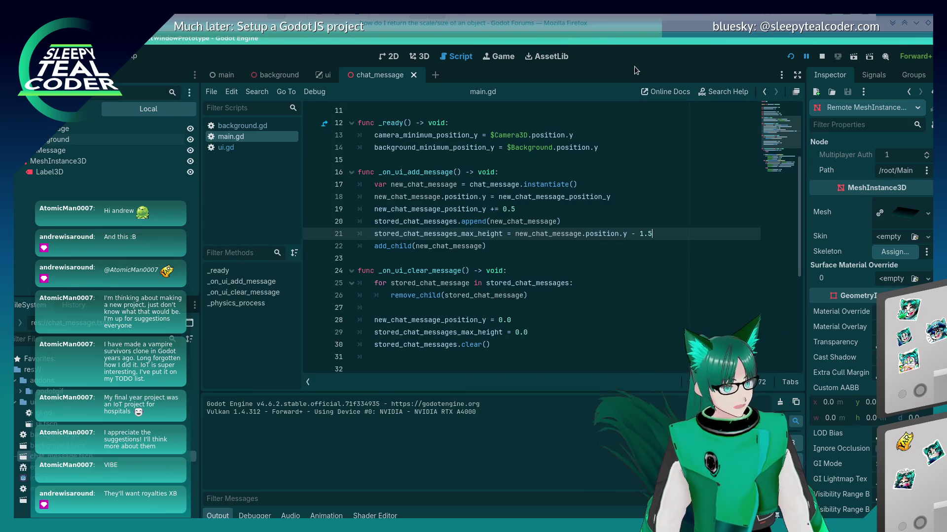
key(alt+Tab)
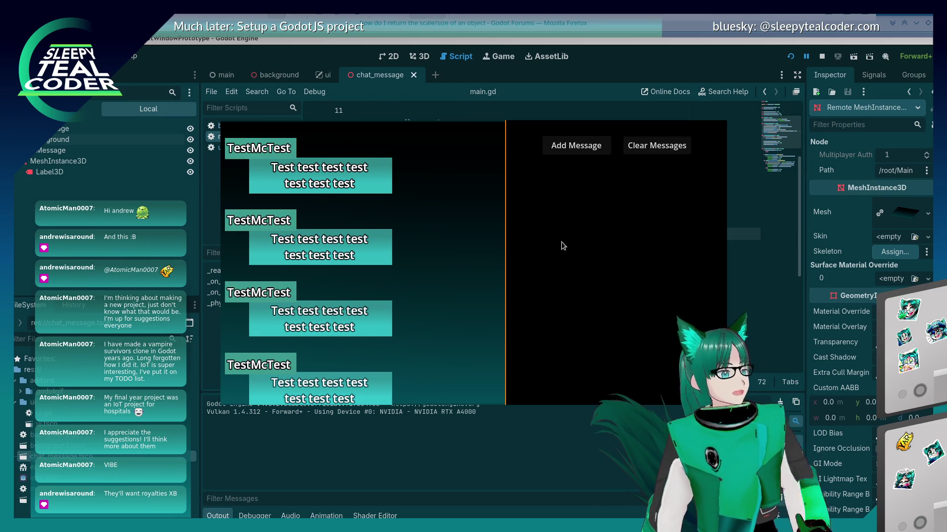
Step: Bring the main.gd script editor to the front, then advance to the 'Website & Socials' slide
click(607, 92)
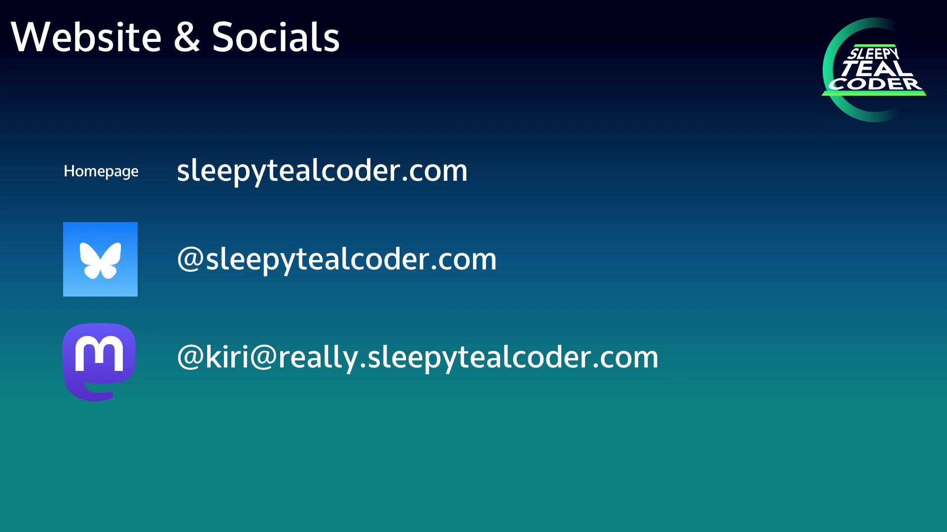
key(Right)
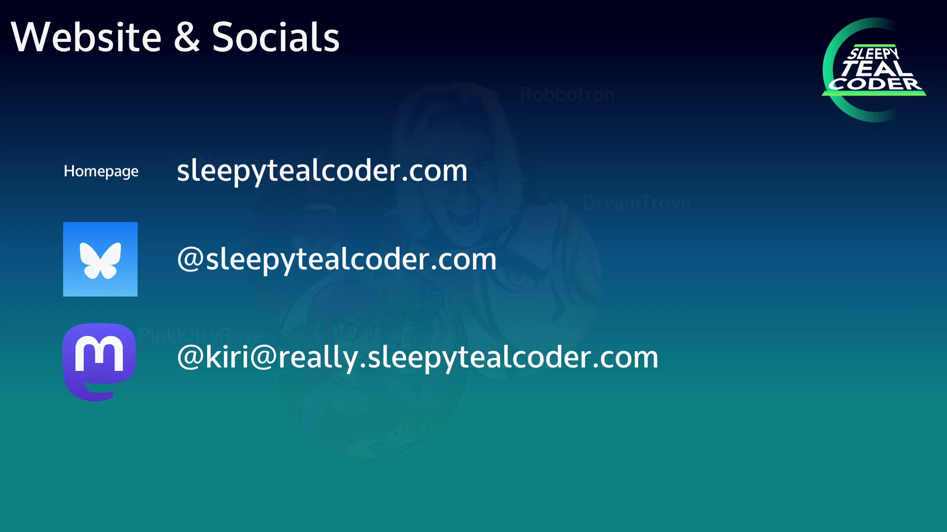